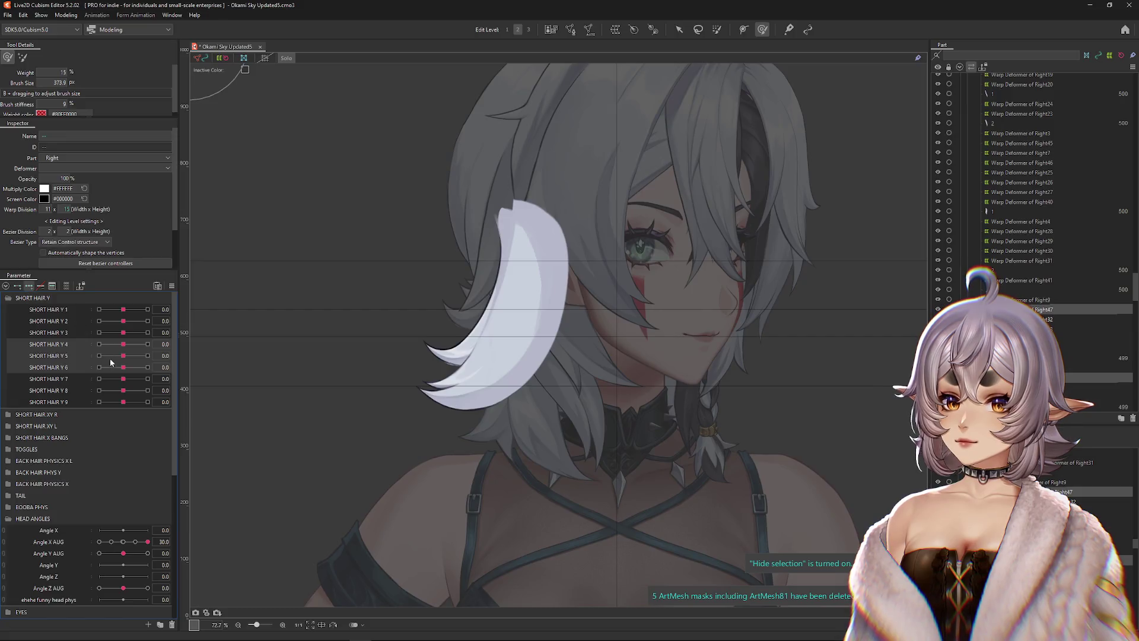
# - Sculpt the strand's swayed shapes at SHORT HAIR Y 4's 1.0 and -1.0 keys with an enlarged Deform Brush
pyautogui.click(148, 344)
pyautogui.moveTo(415, 356)
pyautogui.mouseDown()
pyautogui.moveTo(465, 373)
pyautogui.moveTo(415, 362)
pyautogui.moveTo(445, 344)
pyautogui.moveTo(470, 231)
pyautogui.mouseUp()
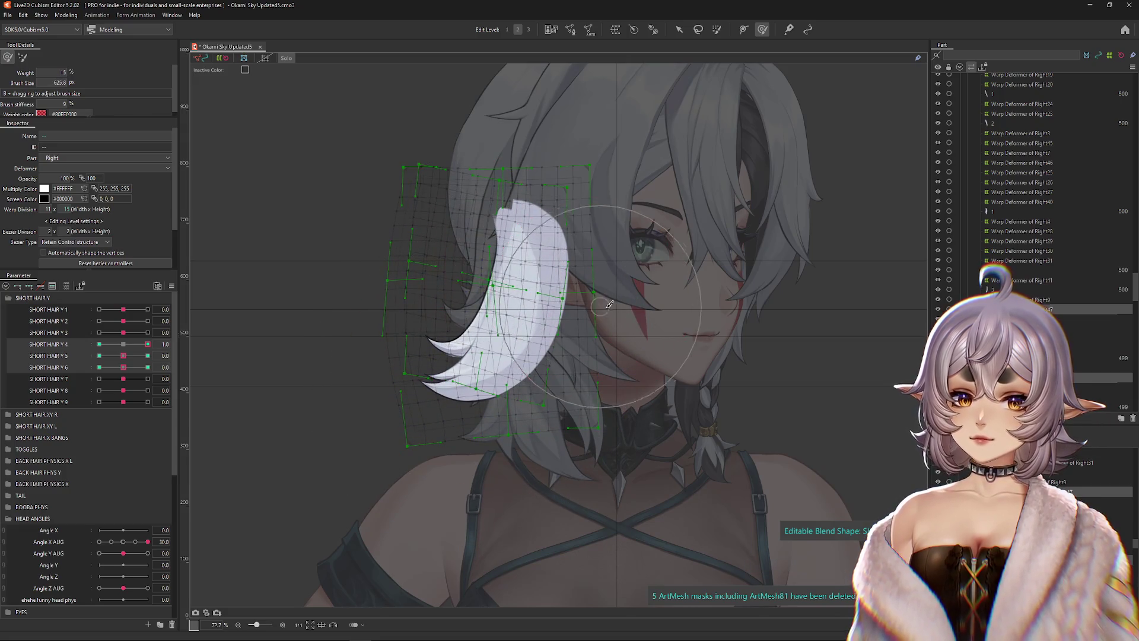
pyautogui.moveTo(444, 296)
pyautogui.mouseDown()
pyautogui.moveTo(507, 295)
pyautogui.moveTo(523, 278)
pyautogui.mouseUp()
pyautogui.hotkey('ctrl', 'h')
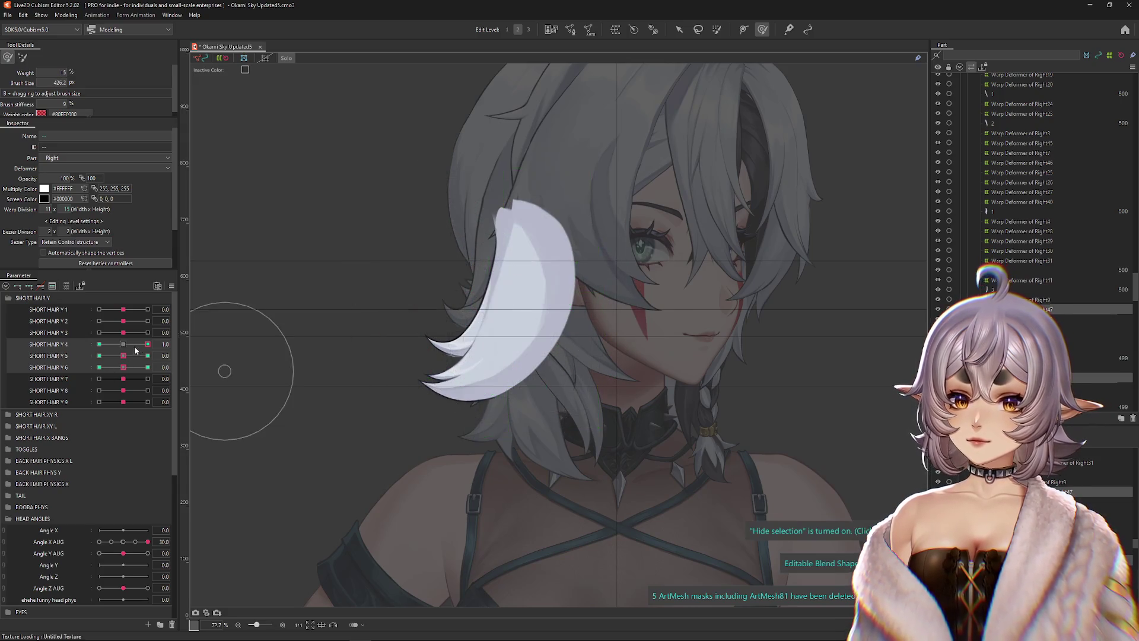
pyautogui.click(99, 344)
pyautogui.hotkey('ctrl', 'h')
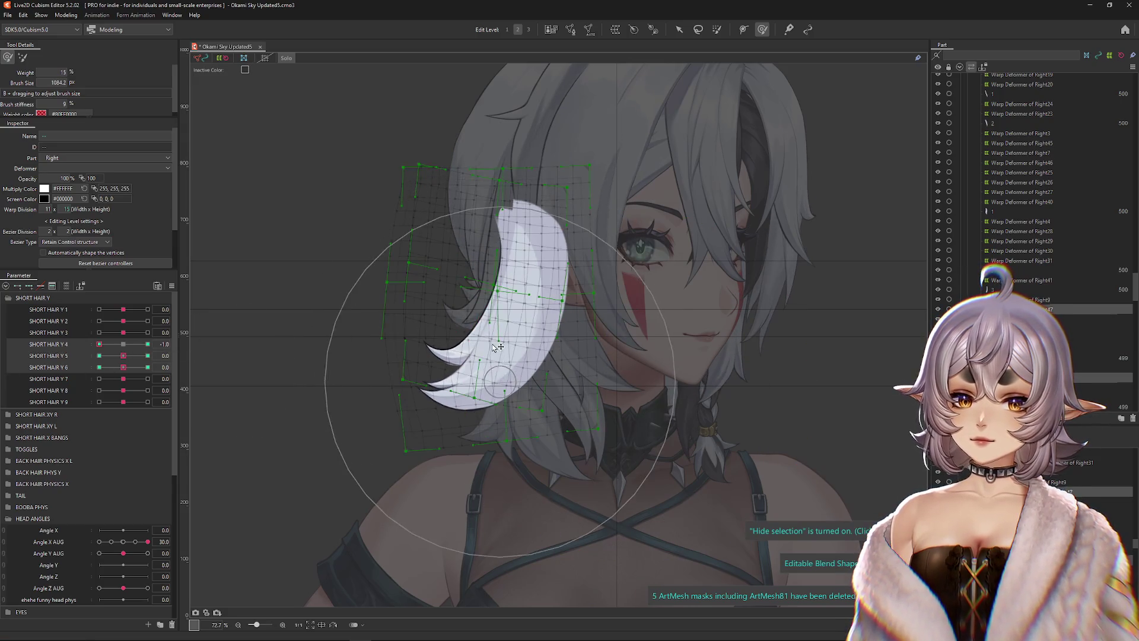
pyautogui.moveTo(485, 406); pyautogui.dragTo(488, 393)
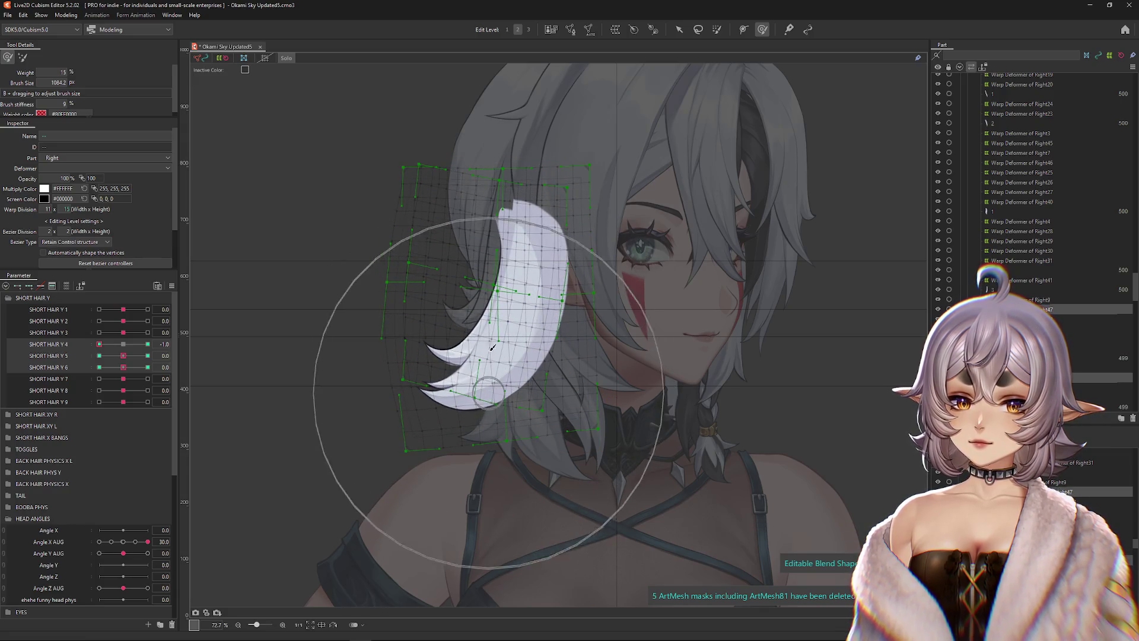
pyautogui.moveTo(483, 323); pyautogui.dragTo(456, 274)
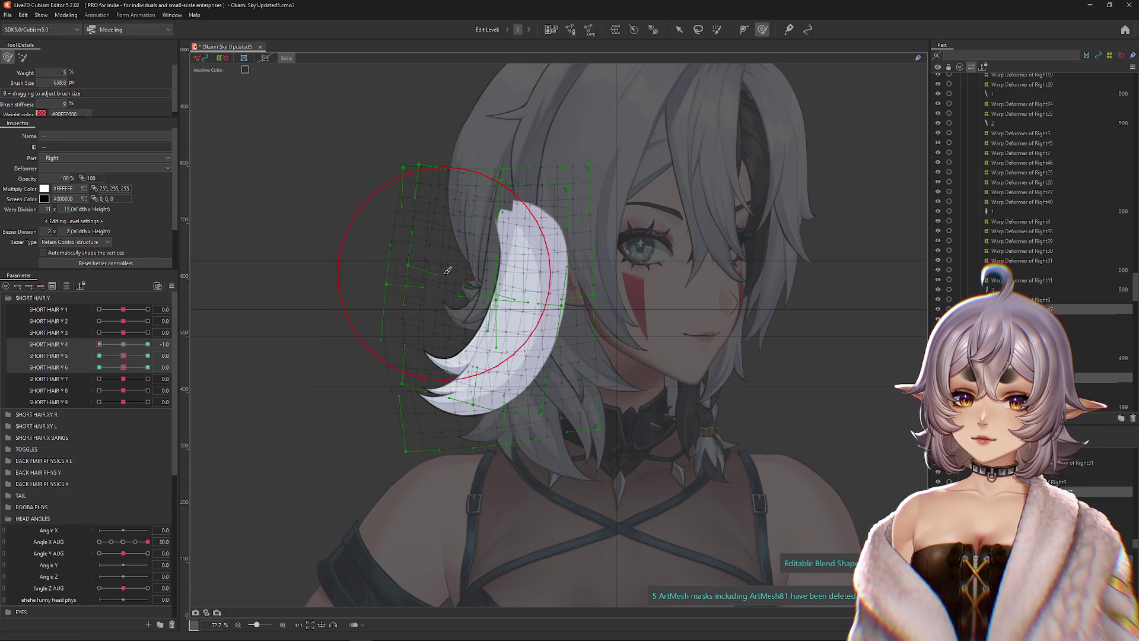
pyautogui.hotkey('ctrl', 'h')
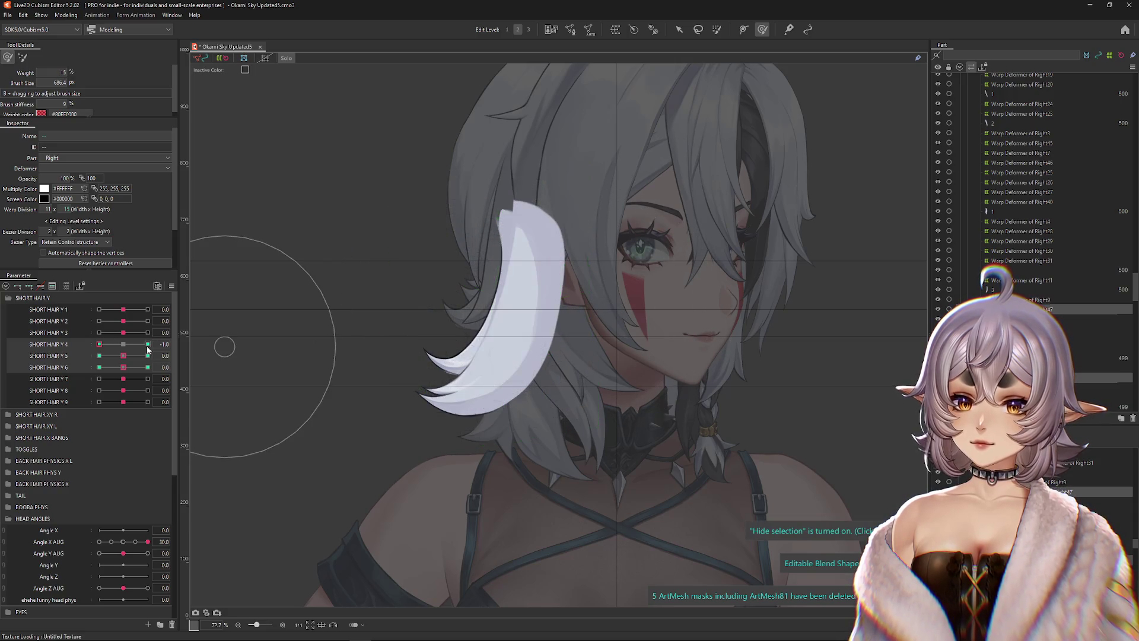
pyautogui.click(123, 344)
# - Sculpt the strand's shapes at SHORT HAIR Y 5's 1.0 and -1.0 keys
pyautogui.click(148, 356)
pyautogui.moveTo(462, 308)
pyautogui.mouseDown()
pyautogui.moveTo(445, 302)
pyautogui.moveTo(508, 344)
pyautogui.moveTo(563, 329)
pyautogui.moveTo(549, 310)
pyautogui.moveTo(571, 343)
pyautogui.moveTo(557, 380)
pyautogui.mouseUp()
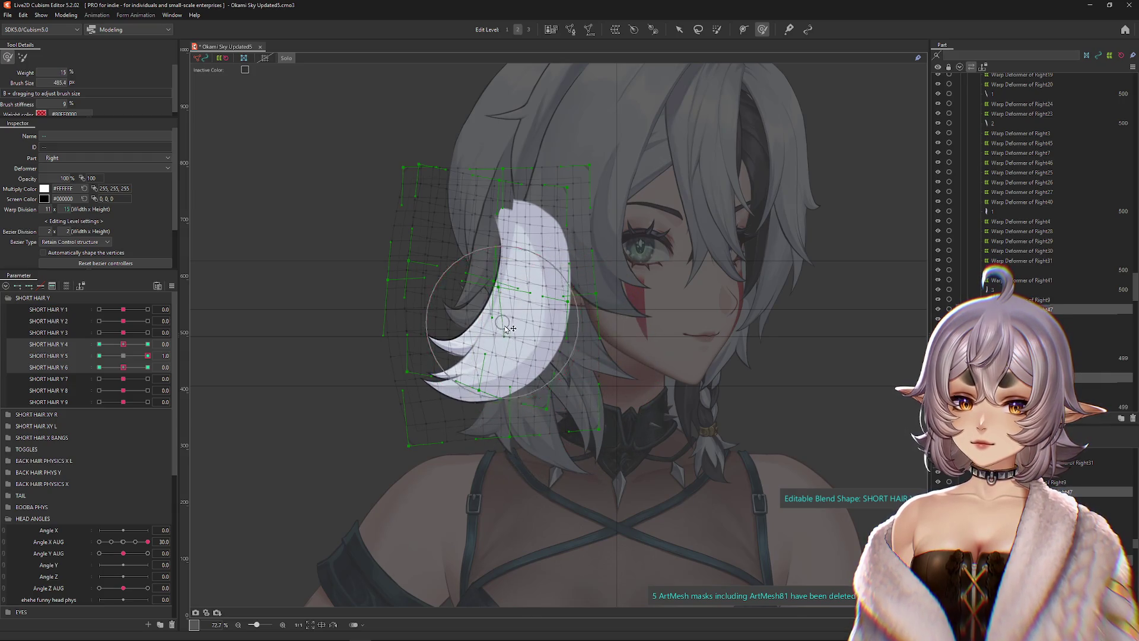
pyautogui.hotkey('ctrl', 'h')
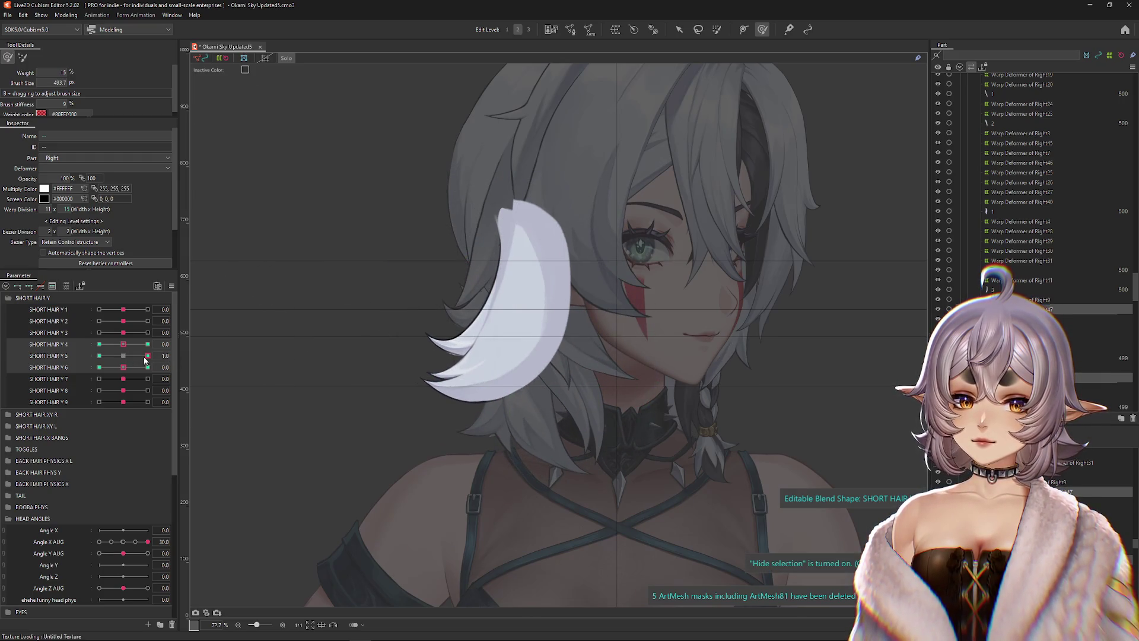
pyautogui.moveTo(146, 356); pyautogui.dragTo(99, 356)
pyautogui.moveTo(492, 380)
pyautogui.mouseDown()
pyautogui.moveTo(463, 325)
pyautogui.moveTo(495, 330)
pyautogui.moveTo(521, 318)
pyautogui.mouseUp()
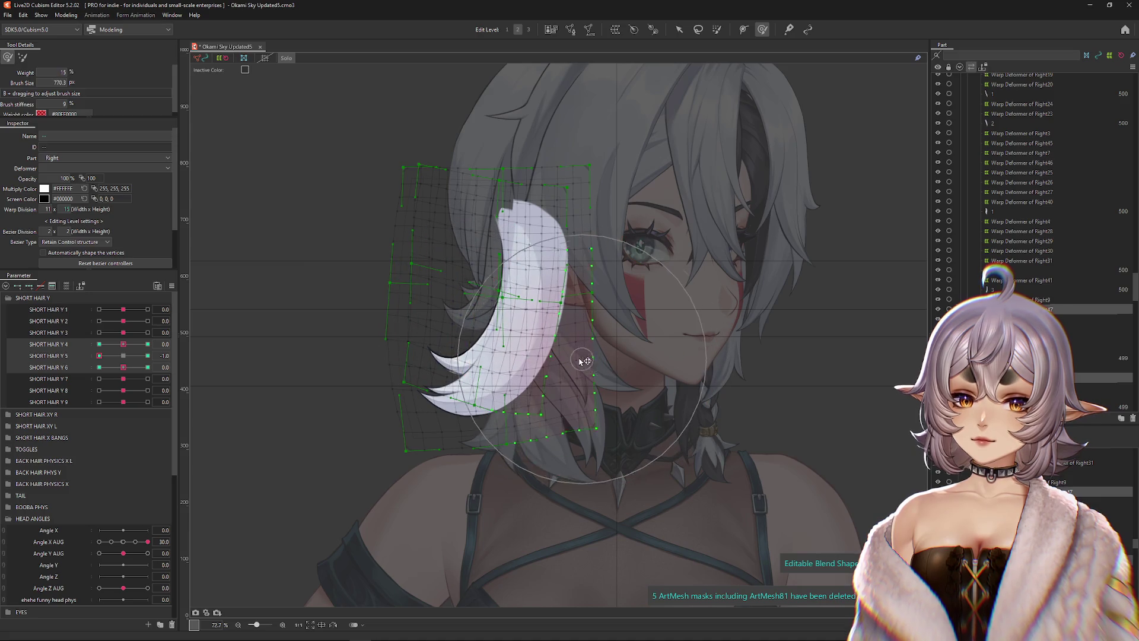
# - Compare the strand at SHORT HAIR Y 5's 1.0 and -1.0 keys, then reset it to neutral
pyautogui.moveTo(99, 355); pyautogui.dragTo(147, 355)
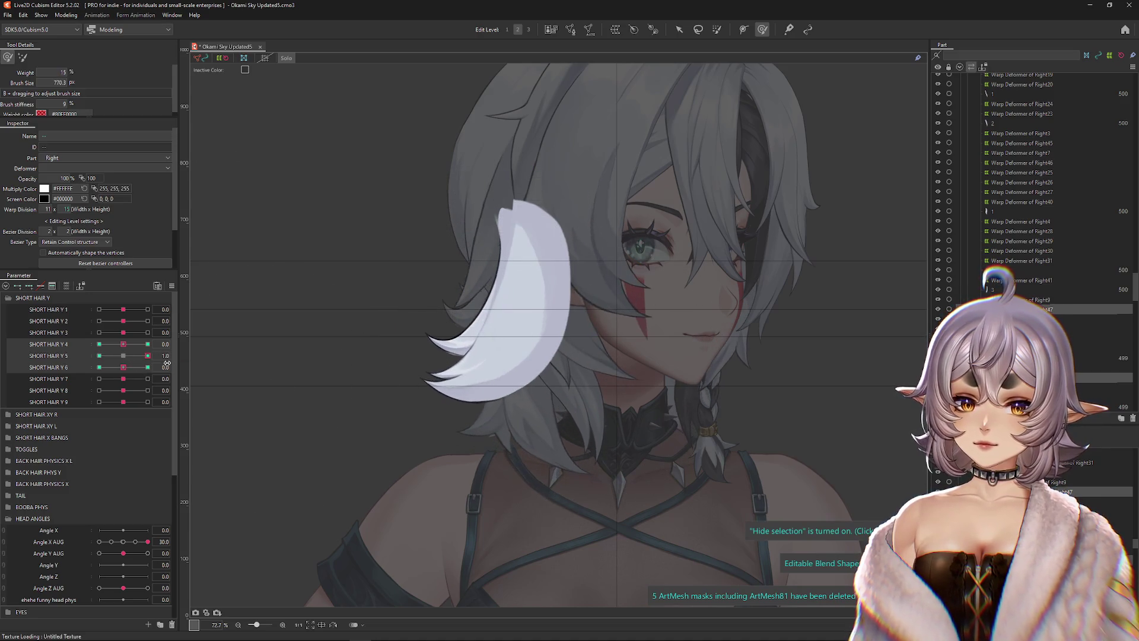
pyautogui.click(125, 359)
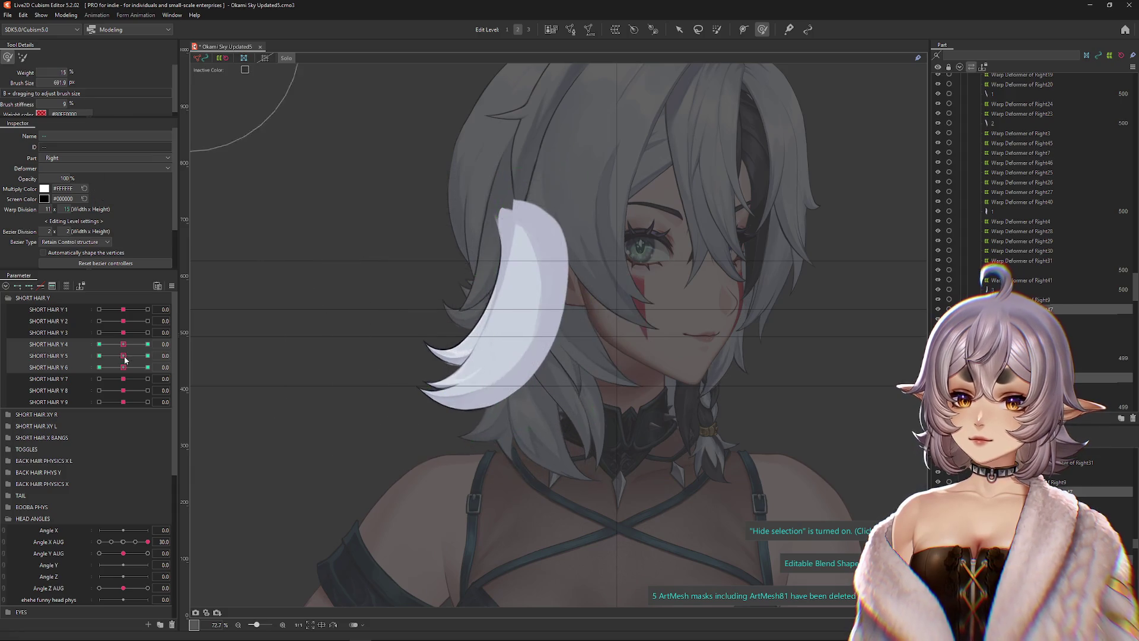
pyautogui.click(148, 355)
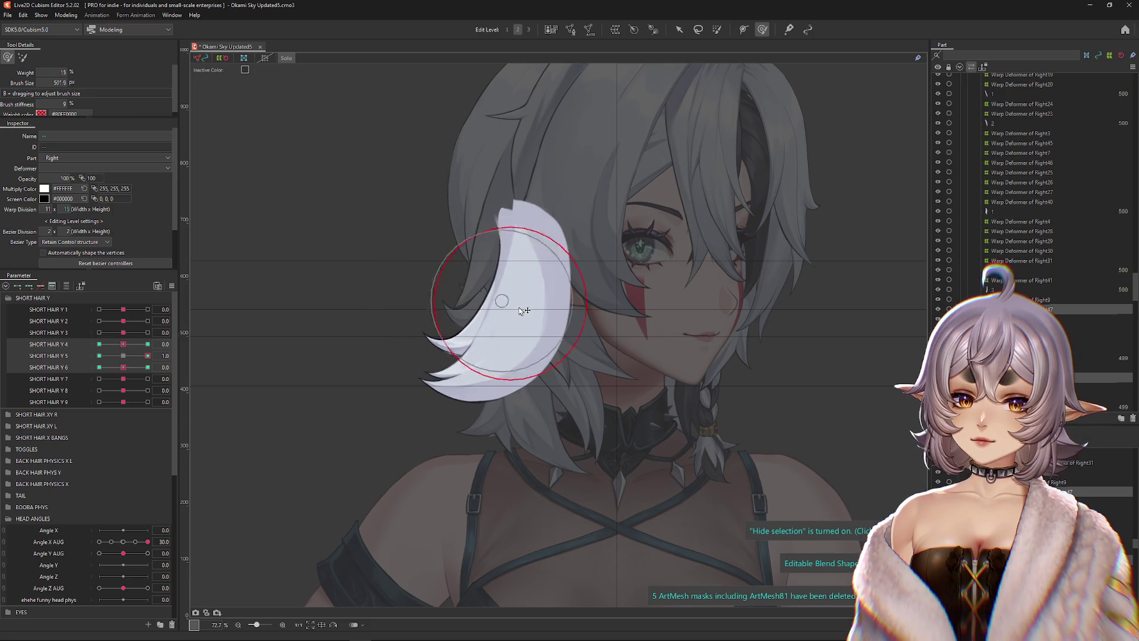
pyautogui.click(99, 355)
pyautogui.click(123, 356)
pyautogui.click(147, 368)
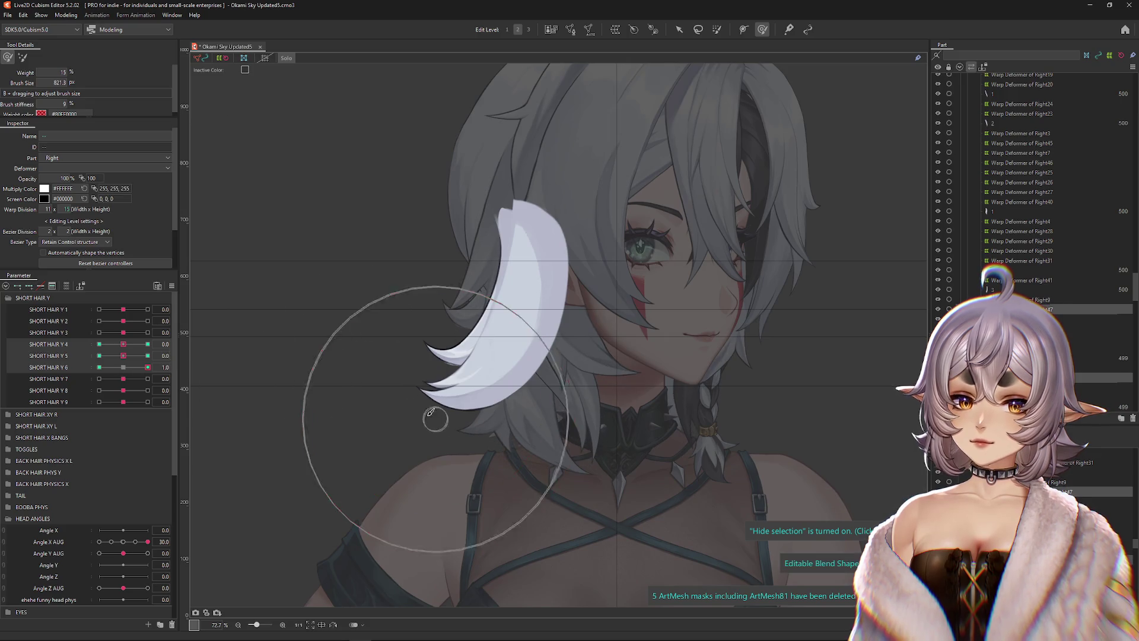
# - Sculpt the strand's bent shapes at SHORT HAIR Y 6's 1.0 and -1.0 keys
pyautogui.moveTo(443, 375)
pyautogui.mouseDown()
pyautogui.moveTo(349, 349)
pyautogui.moveTo(486, 435)
pyautogui.moveTo(509, 381)
pyautogui.moveTo(554, 382)
pyautogui.moveTo(521, 399)
pyautogui.moveTo(423, 336)
pyautogui.moveTo(382, 330)
pyautogui.moveTo(380, 356)
pyautogui.moveTo(191, 355)
pyautogui.mouseUp()
pyautogui.click(123, 367)
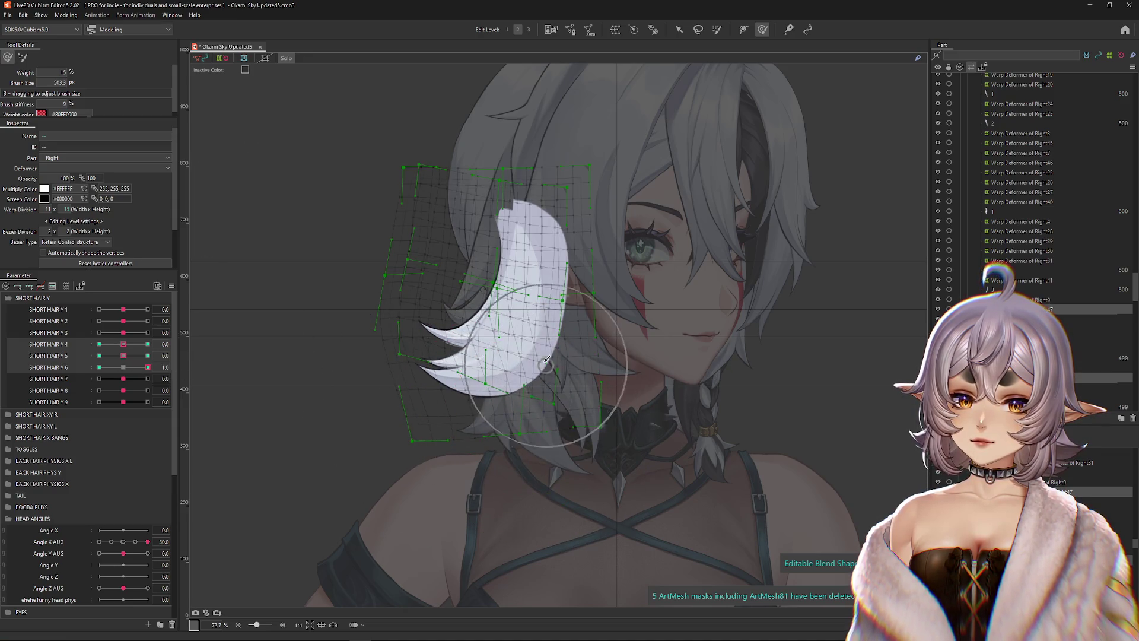
pyautogui.click(99, 367)
pyautogui.moveTo(480, 351)
pyautogui.mouseDown()
pyautogui.moveTo(451, 340)
pyautogui.moveTo(433, 315)
pyautogui.moveTo(496, 433)
pyautogui.moveTo(492, 463)
pyautogui.moveTo(571, 420)
pyautogui.moveTo(541, 410)
pyautogui.mouseUp()
pyautogui.moveTo(421, 324); pyautogui.dragTo(427, 331)
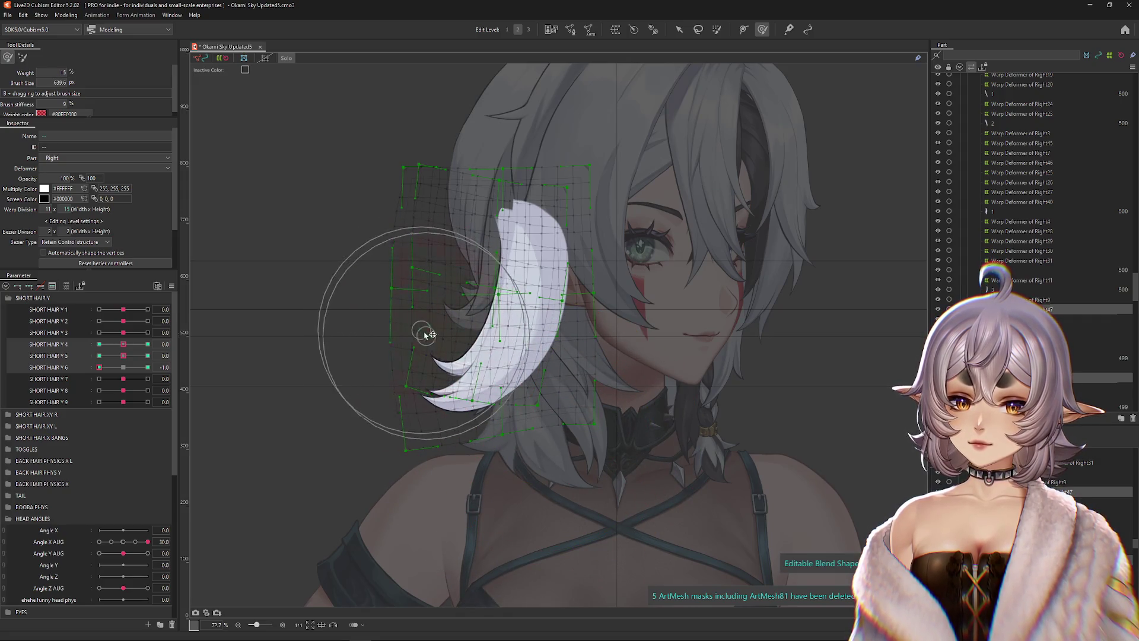
# - Refine the -1.0 shape's lower warp points and tip with a gentler, larger deform brush
pyautogui.click(121, 369)
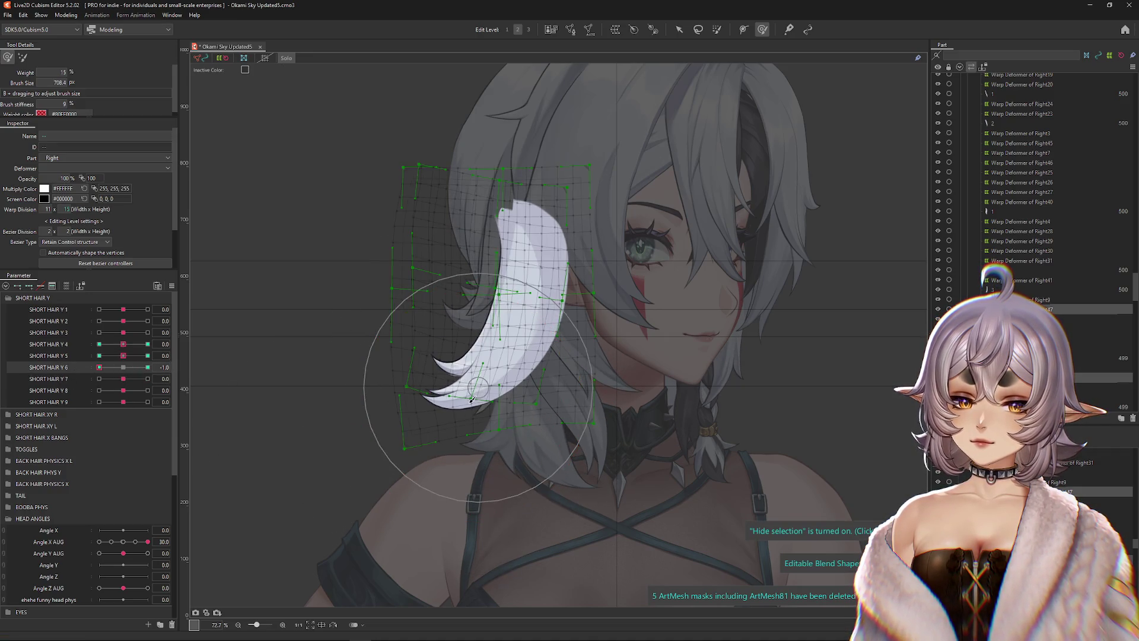
pyautogui.click(23, 56)
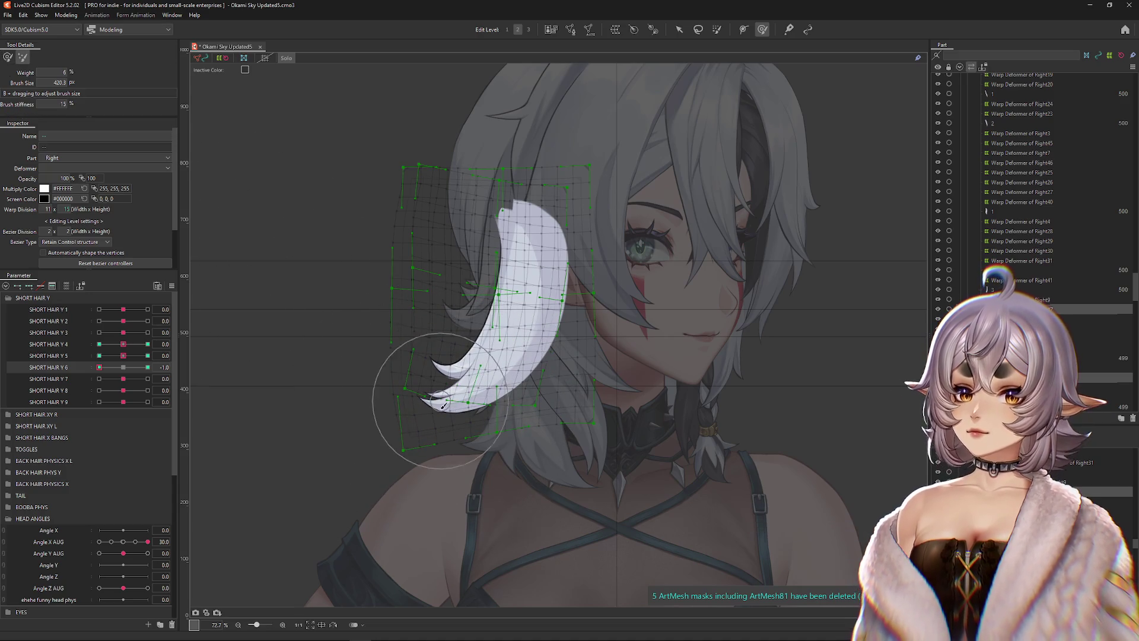
pyautogui.moveTo(475, 454); pyautogui.dragTo(524, 82)
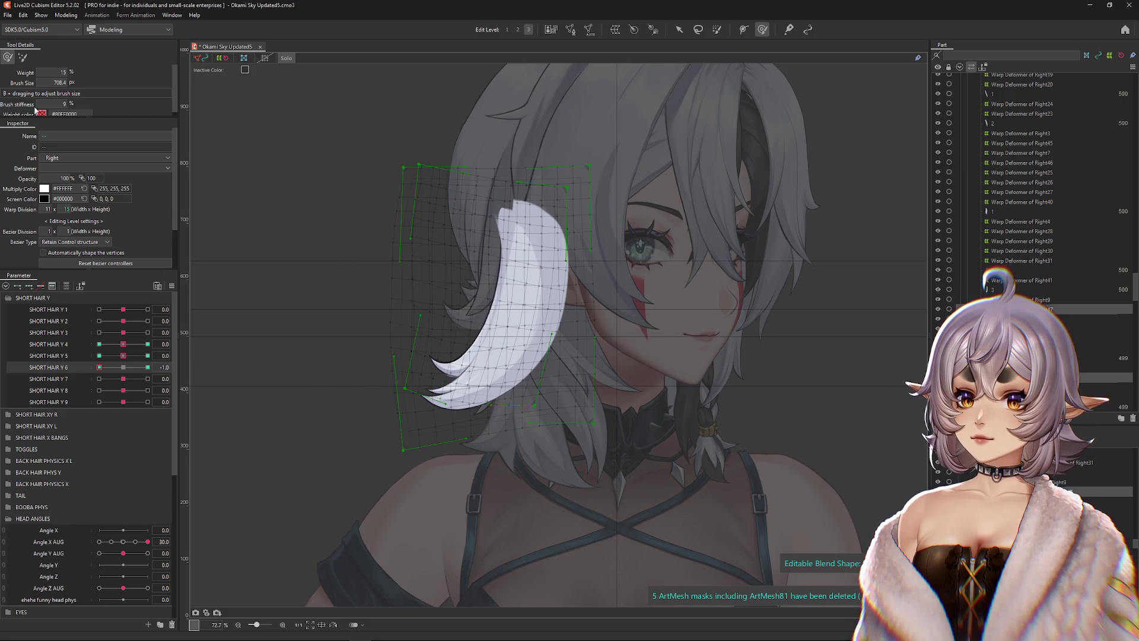
pyautogui.moveTo(124, 368); pyautogui.dragTo(60, 372)
pyautogui.moveTo(488, 439)
pyautogui.mouseDown()
pyautogui.moveTo(356, 330)
pyautogui.moveTo(431, 363)
pyautogui.moveTo(330, 292)
pyautogui.moveTo(472, 390)
pyautogui.mouseUp()
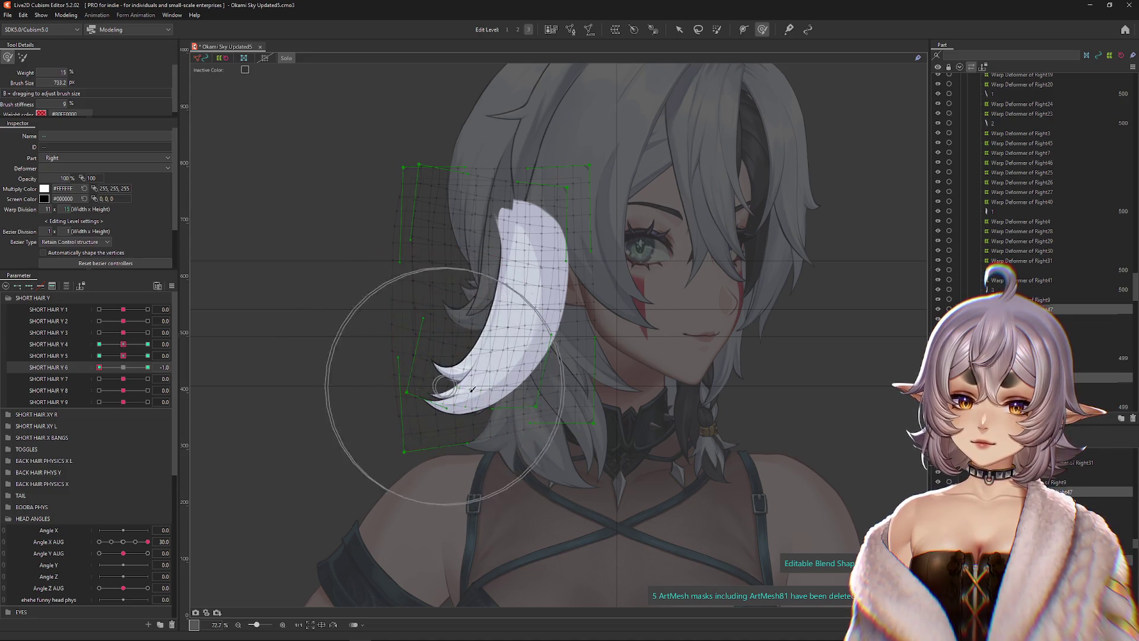
pyautogui.press('h')
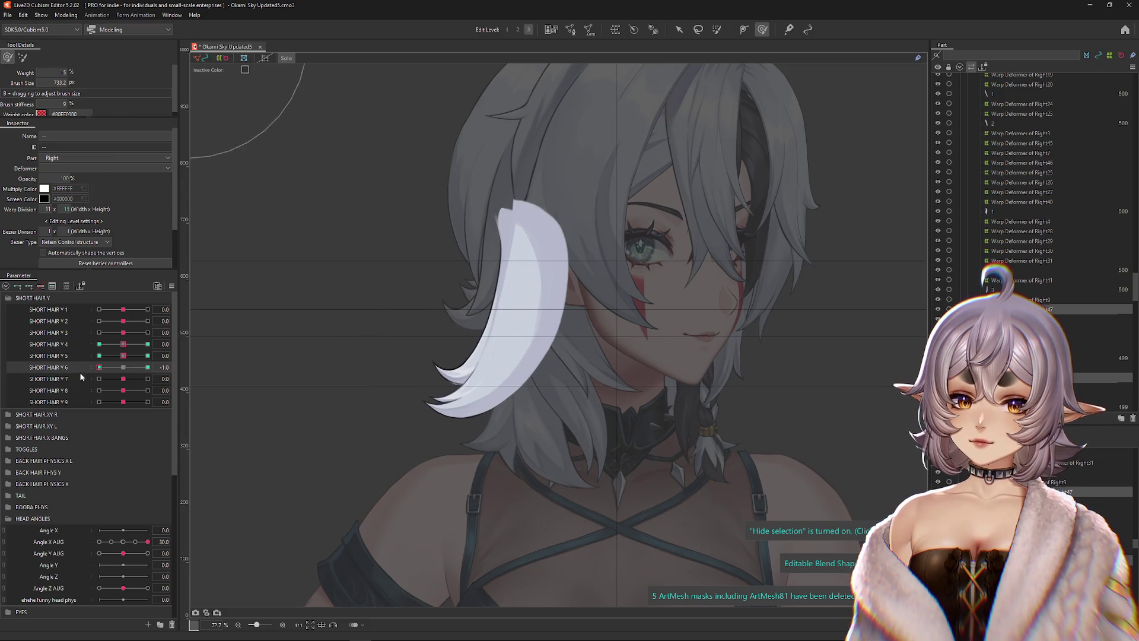
# - Preview the strand at the 1.0 keys of SHORT HAIR Y 6, Y 5 and Y 4
pyautogui.click(147, 367)
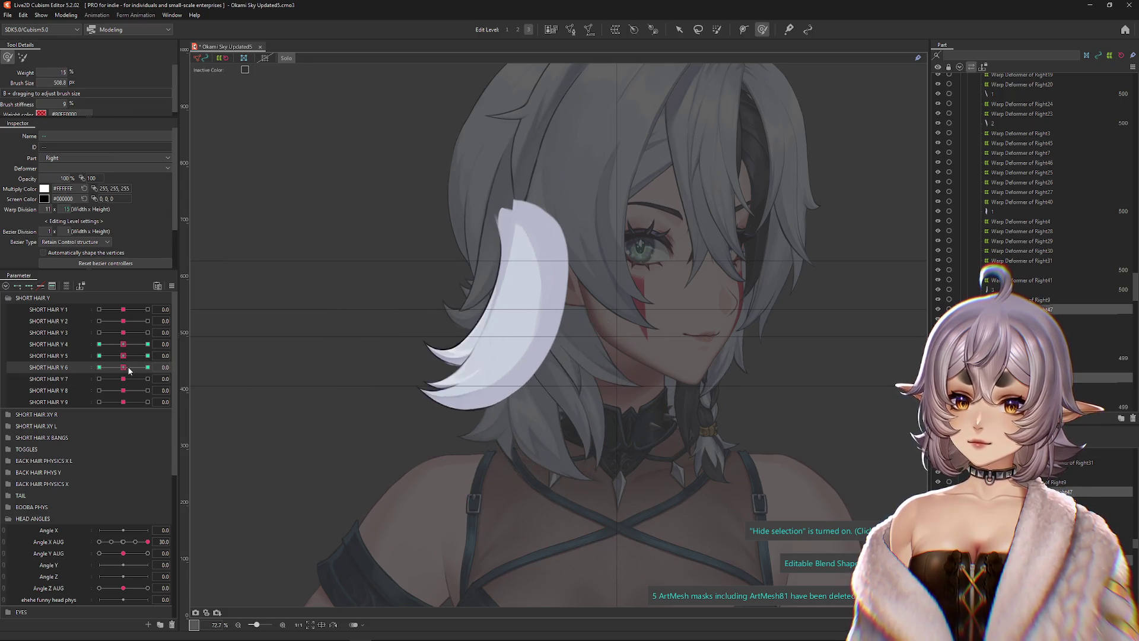
pyautogui.moveTo(381, 356); pyautogui.dragTo(301, 300)
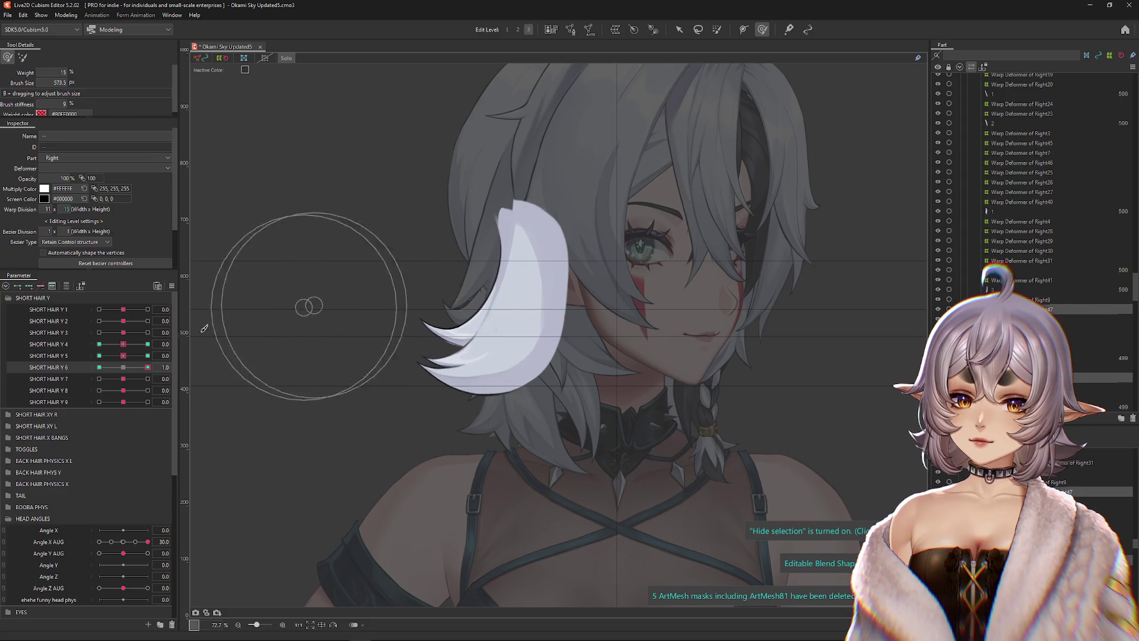
pyautogui.press('h')
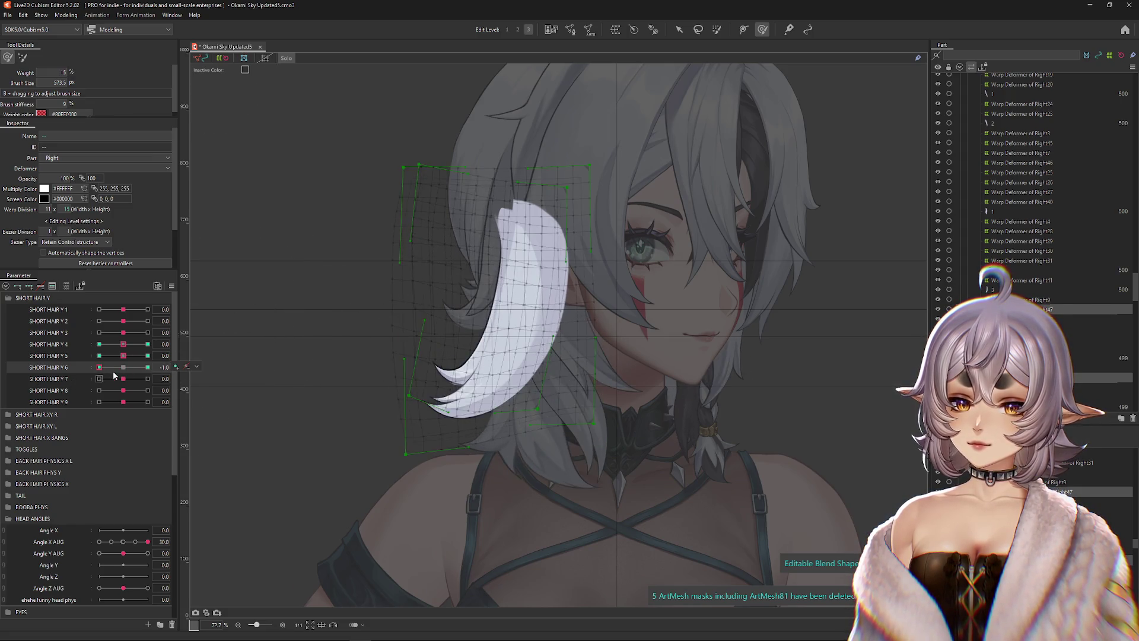
pyautogui.click(147, 355)
pyautogui.click(147, 344)
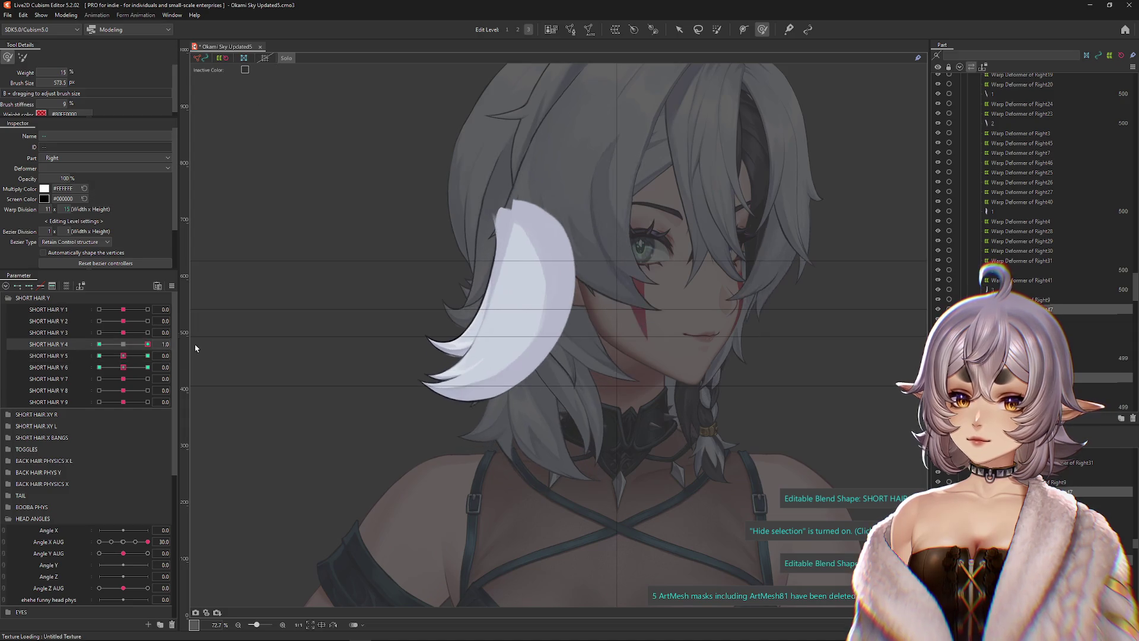
# - Test SHORT HAIR Y 6's sway and turn off solo to show the full model
pyautogui.click(147, 367)
pyautogui.moveTo(148, 368); pyautogui.dragTo(121, 371)
pyautogui.scroll(-1, 122, 371)
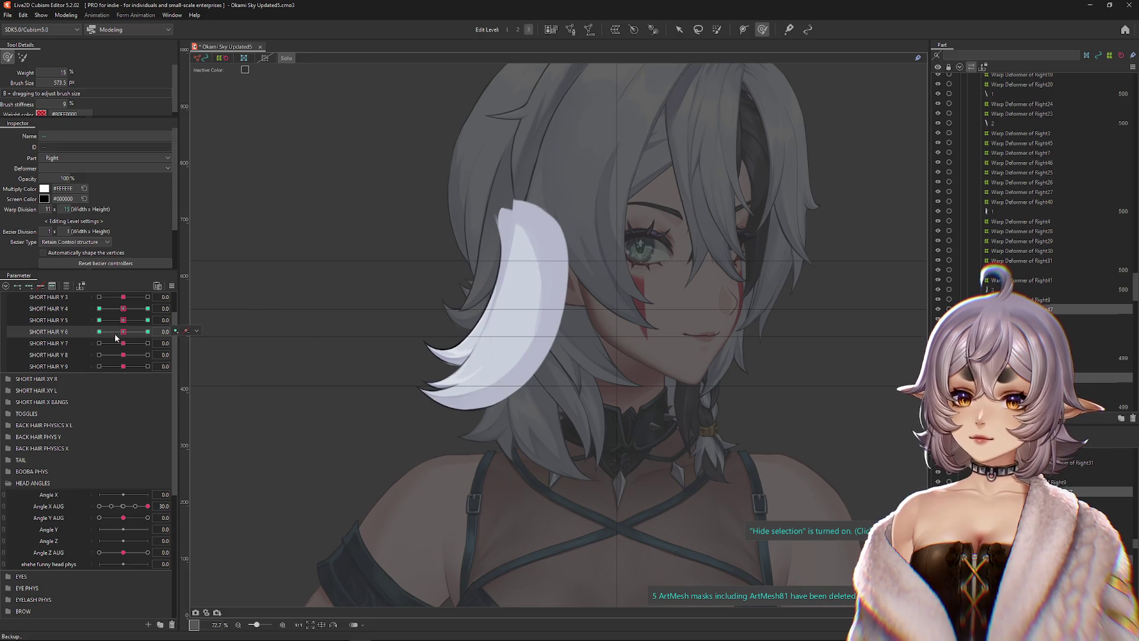
pyautogui.scroll(1, 115, 333)
pyautogui.click(289, 59)
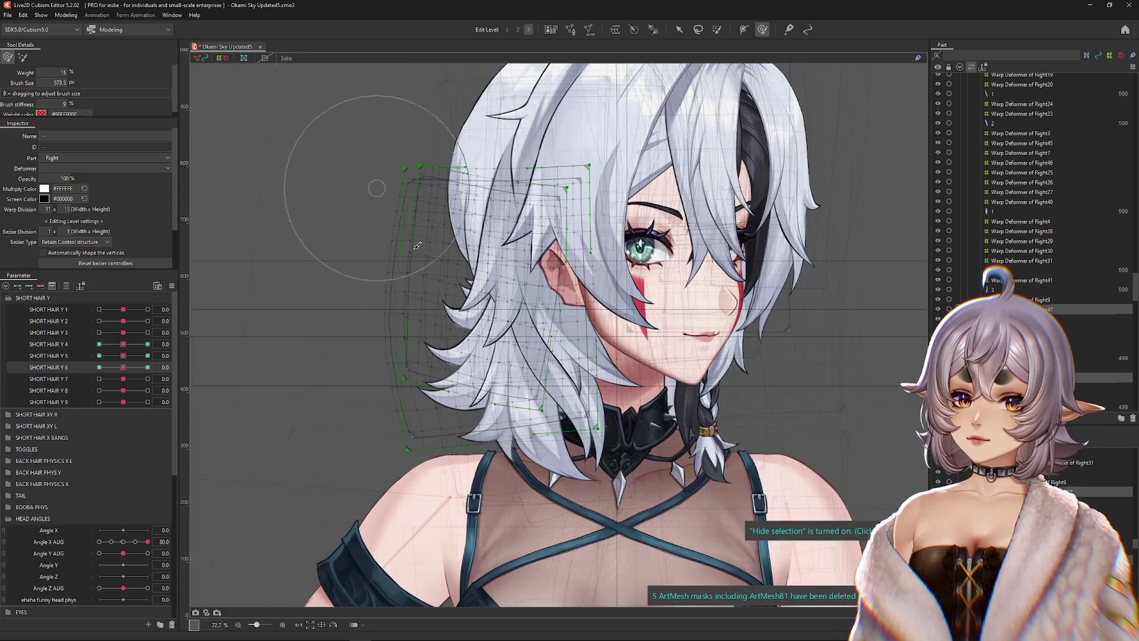
pyautogui.scroll(3, 463, 325)
# - Select hair mesh 1, hair mesh 2 and their warp deformers from the overlapping layers
pyautogui.rightClick(478, 331)
pyautogui.click(525, 396)
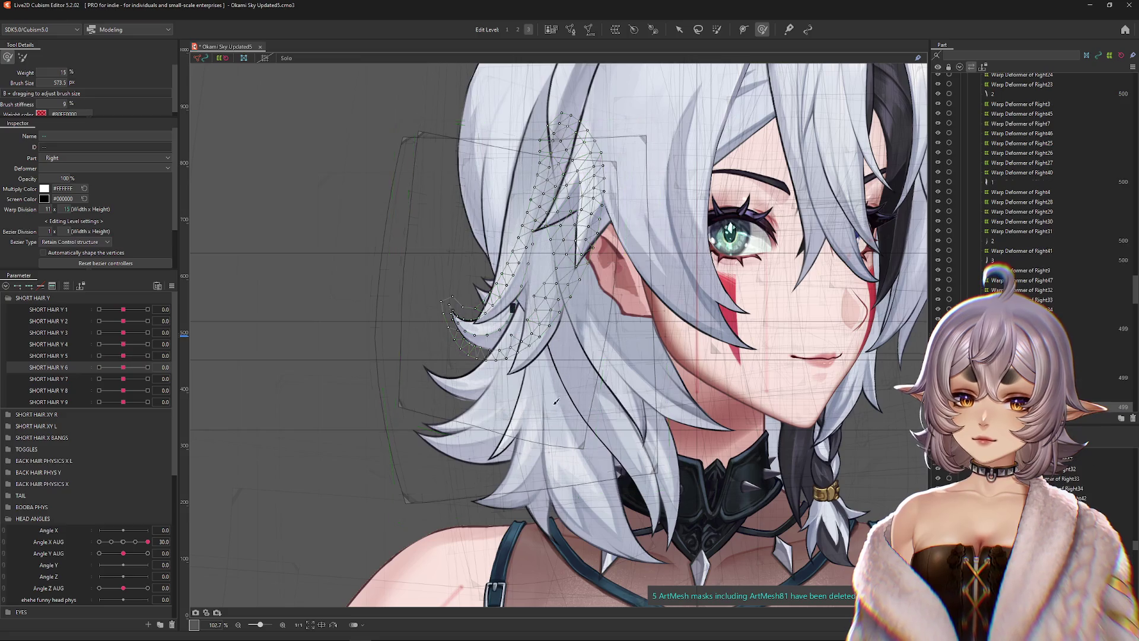
pyautogui.click(1116, 396)
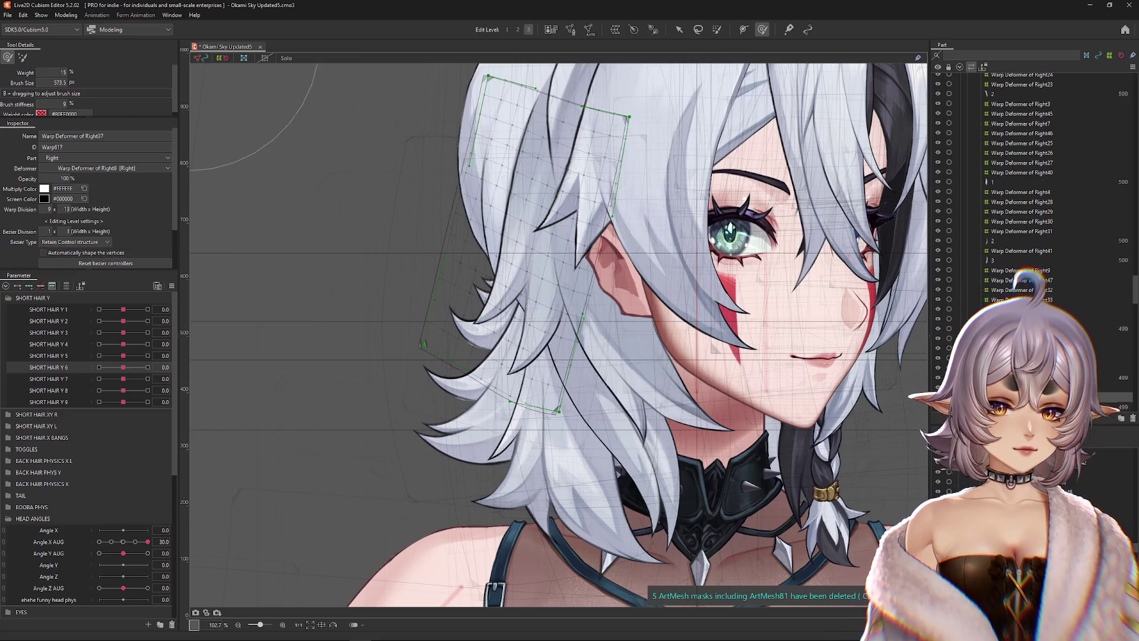
pyautogui.click(1115, 407)
pyautogui.click(1115, 387)
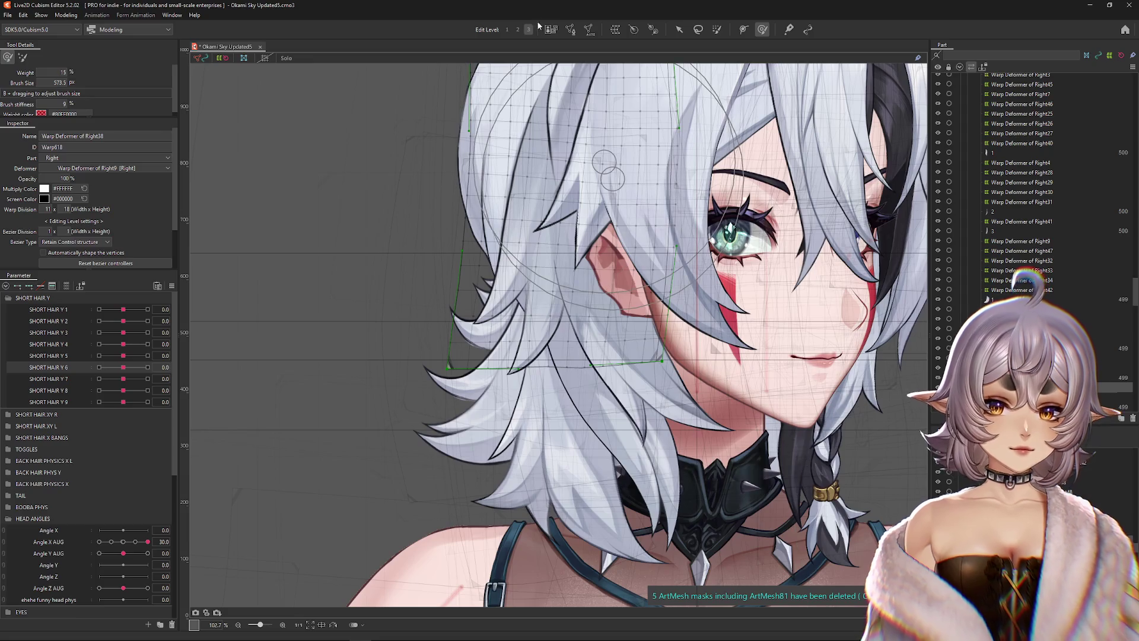
# - Create Warp Deformer of Right49 and Right50, fit the first over the left hair, and solo the strand
pyautogui.click(615, 29)
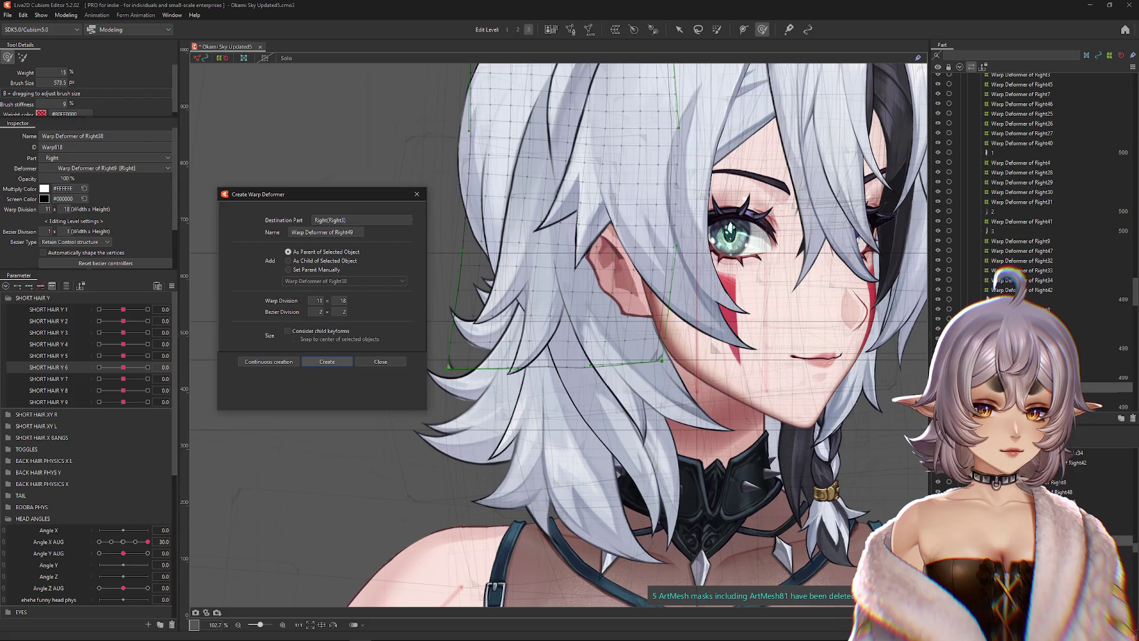
pyautogui.click(327, 361)
pyautogui.moveTo(677, 122); pyautogui.dragTo(630, 117)
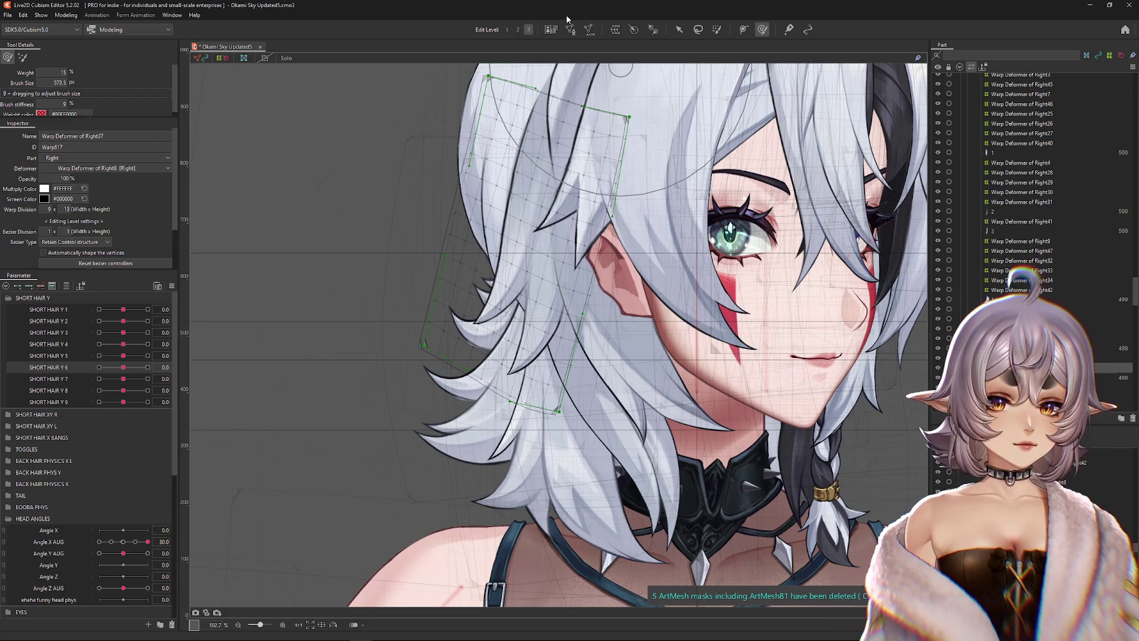
pyautogui.click(615, 29)
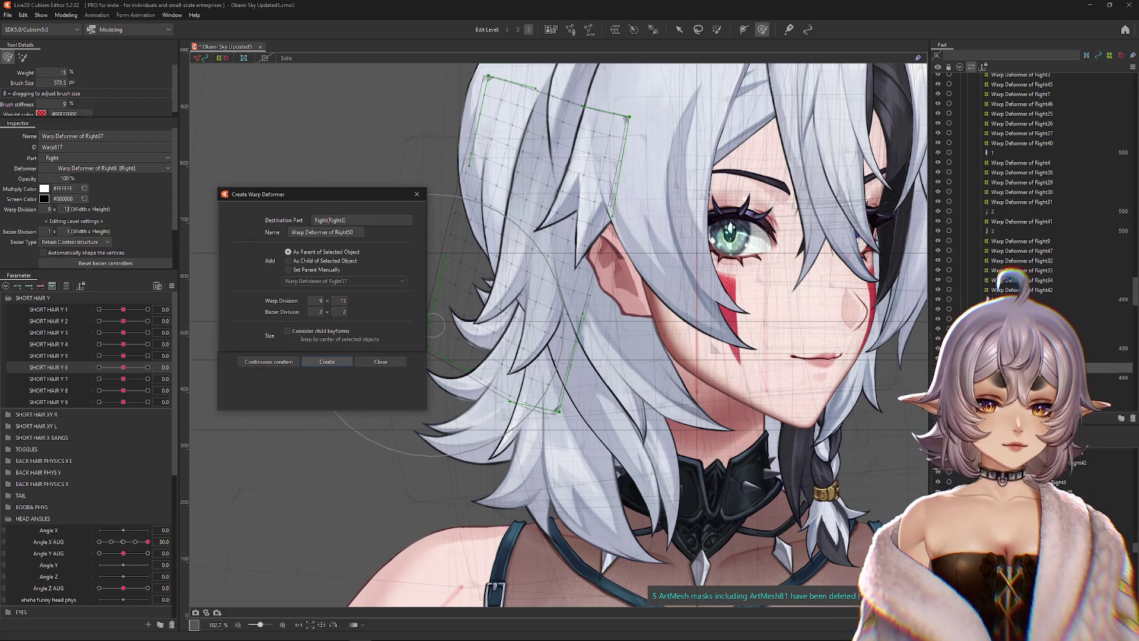
pyautogui.click(327, 361)
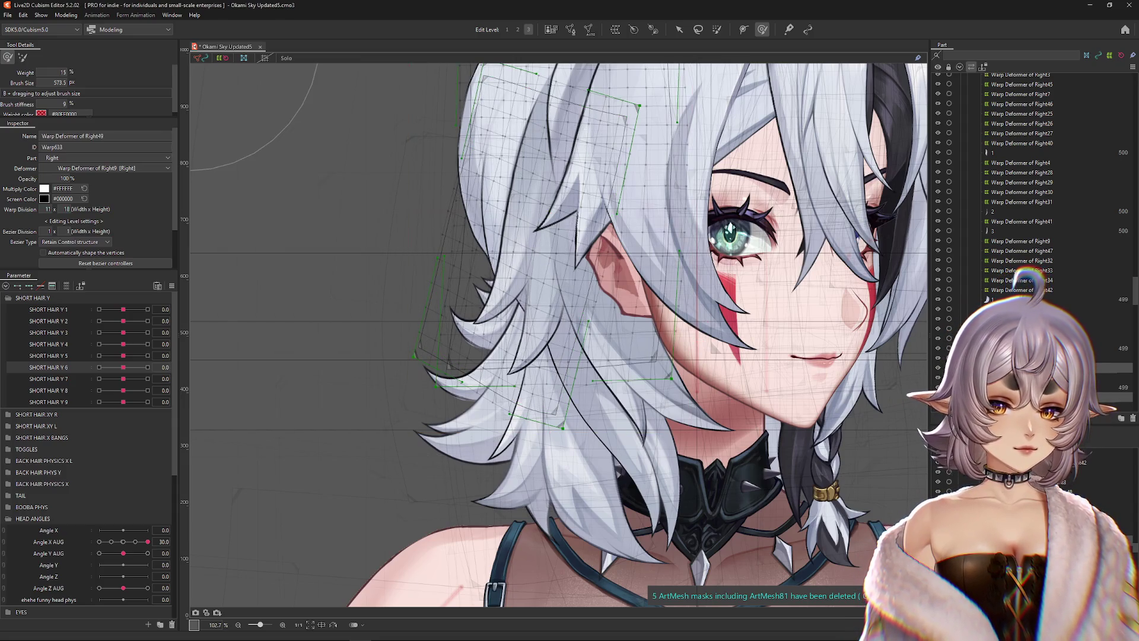
pyautogui.click(601, 355)
pyautogui.click(287, 58)
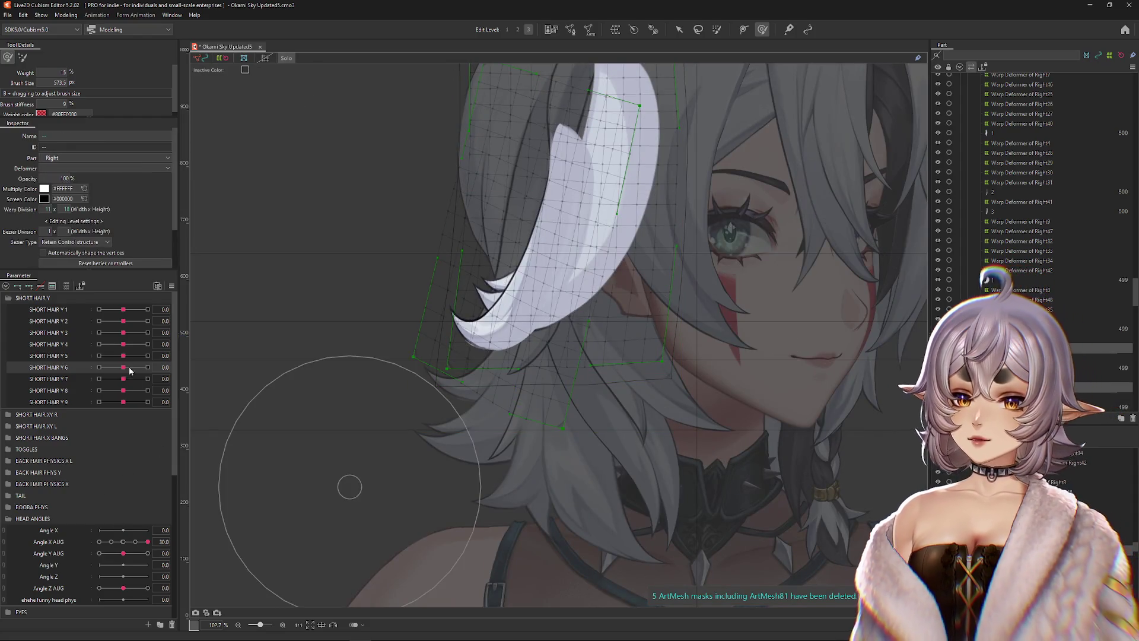
# - Add keys to SHORT HAIR Y 4 and enlarge the deformation brush
pyautogui.moveTo(123, 344)
pyautogui.mouseDown()
pyautogui.moveTo(133, 330)
pyautogui.moveTo(172, 337)
pyautogui.mouseUp()
pyautogui.scroll(2, 312, 324)
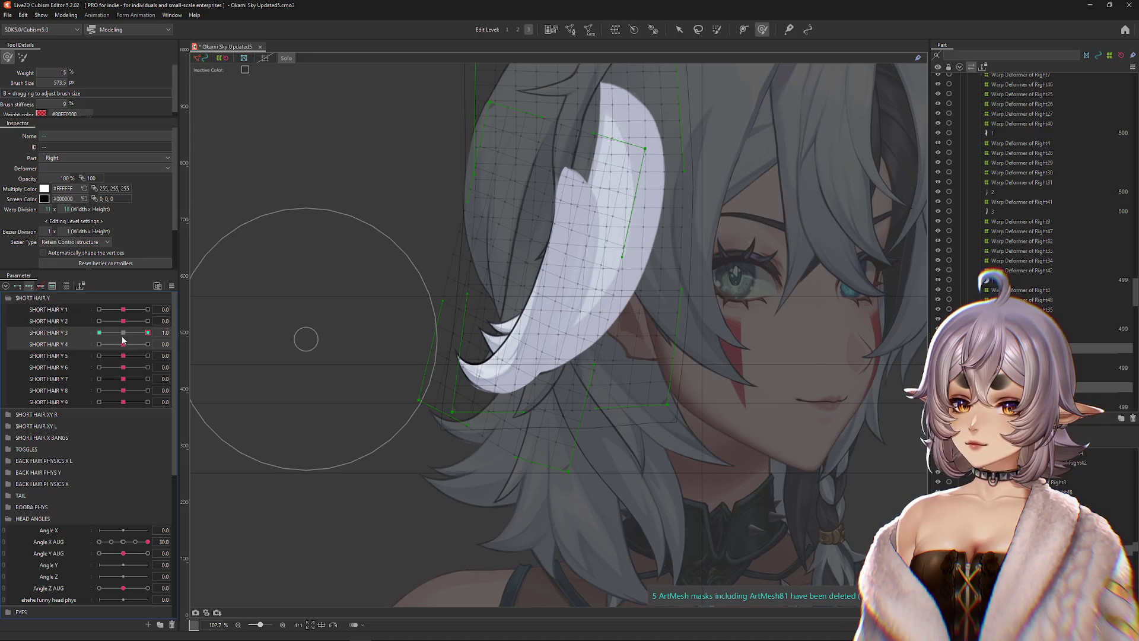
pyautogui.click(123, 343)
pyautogui.moveTo(525, 299)
pyautogui.mouseDown()
pyautogui.moveTo(504, 403)
pyautogui.moveTo(217, 349)
pyautogui.mouseUp()
# - Bend the strand into opposite poses at SHORT HAIR Y 3's 1.0 and -1.0 keys and compare them
pyautogui.click(126, 332)
pyautogui.moveTo(126, 332); pyautogui.dragTo(148, 332)
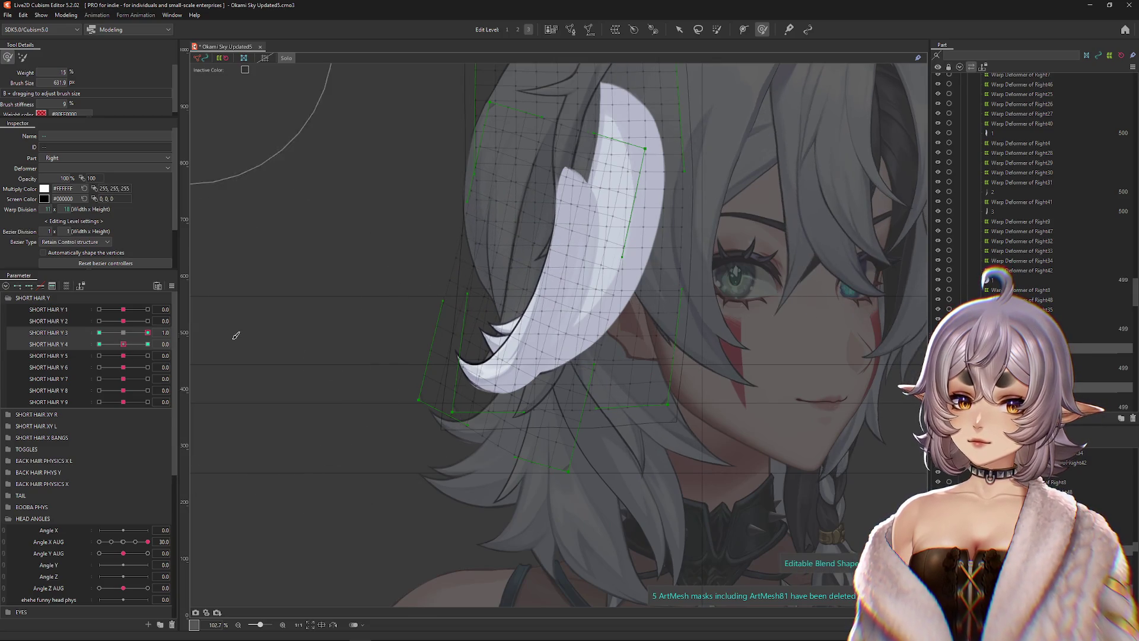
pyautogui.moveTo(311, 338)
pyautogui.mouseDown()
pyautogui.moveTo(433, 432)
pyautogui.moveTo(518, 365)
pyautogui.moveTo(525, 189)
pyautogui.mouseUp()
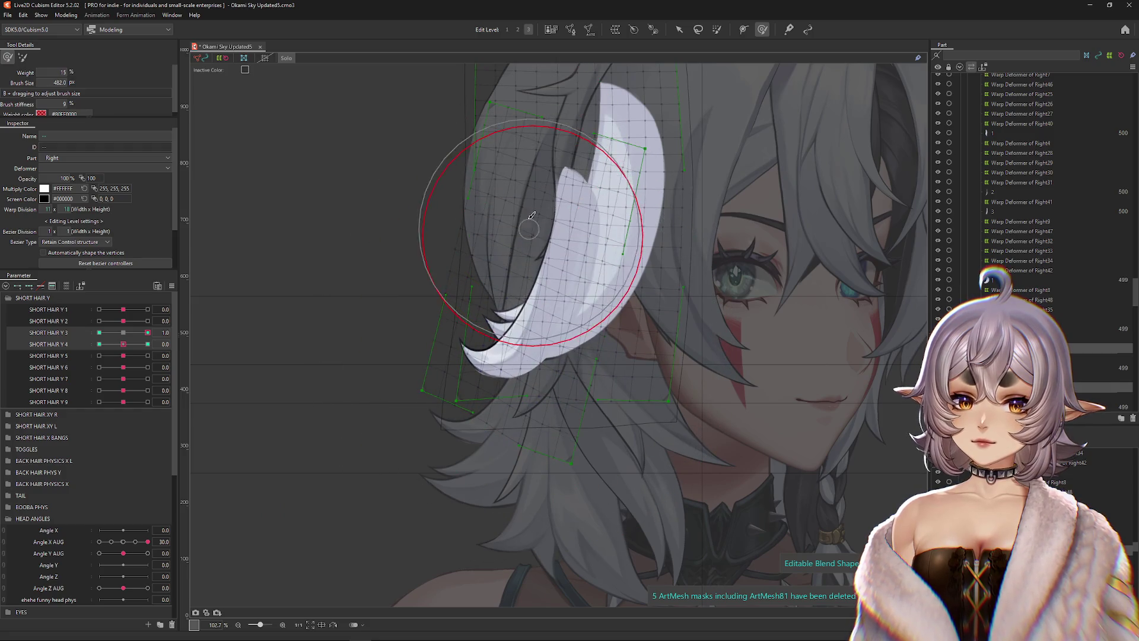
pyautogui.moveTo(522, 146)
pyautogui.mouseDown()
pyautogui.moveTo(534, 152)
pyautogui.moveTo(521, 190)
pyautogui.moveTo(666, 267)
pyautogui.moveTo(715, 240)
pyautogui.moveTo(724, 190)
pyautogui.moveTo(534, 178)
pyautogui.moveTo(522, 160)
pyautogui.moveTo(564, 115)
pyautogui.mouseUp()
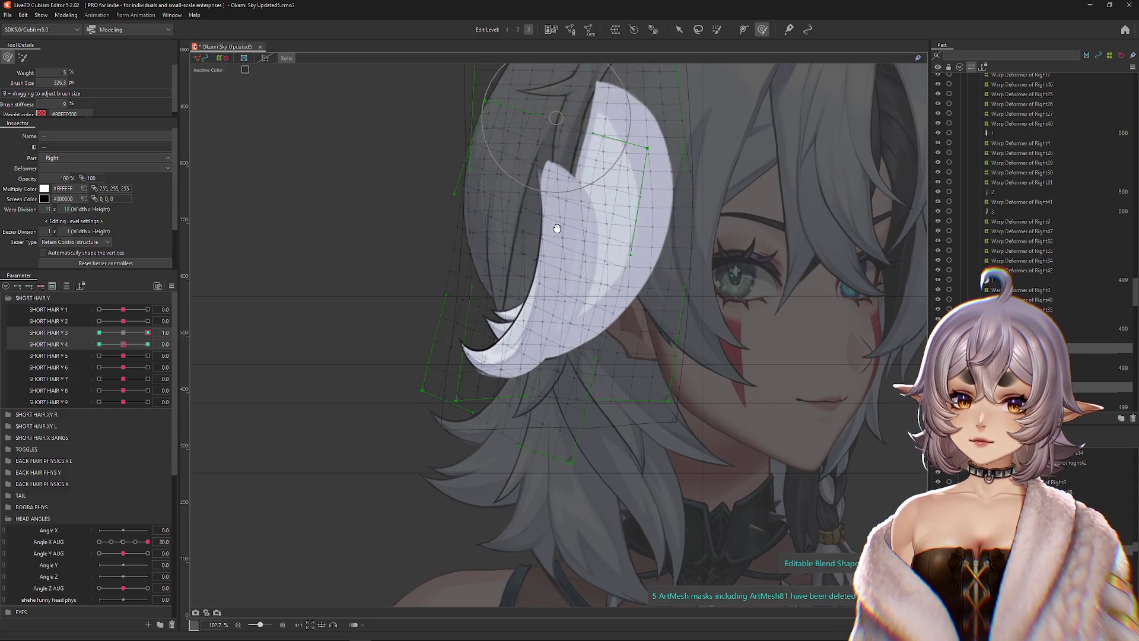
pyautogui.moveTo(556, 227); pyautogui.dragTo(544, 283)
pyautogui.click(99, 332)
pyautogui.moveTo(542, 322)
pyautogui.mouseDown()
pyautogui.moveTo(475, 356)
pyautogui.moveTo(498, 368)
pyautogui.moveTo(474, 368)
pyautogui.moveTo(445, 300)
pyautogui.moveTo(522, 310)
pyautogui.moveTo(648, 356)
pyautogui.moveTo(707, 406)
pyautogui.moveTo(655, 446)
pyautogui.mouseUp()
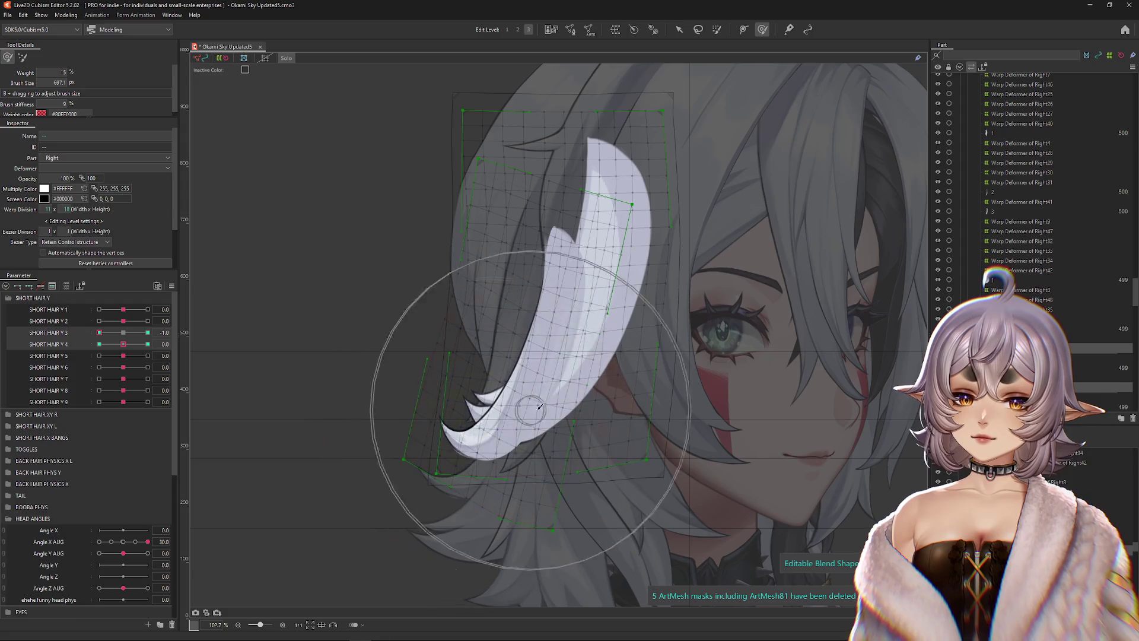
pyautogui.click(123, 332)
pyautogui.click(99, 332)
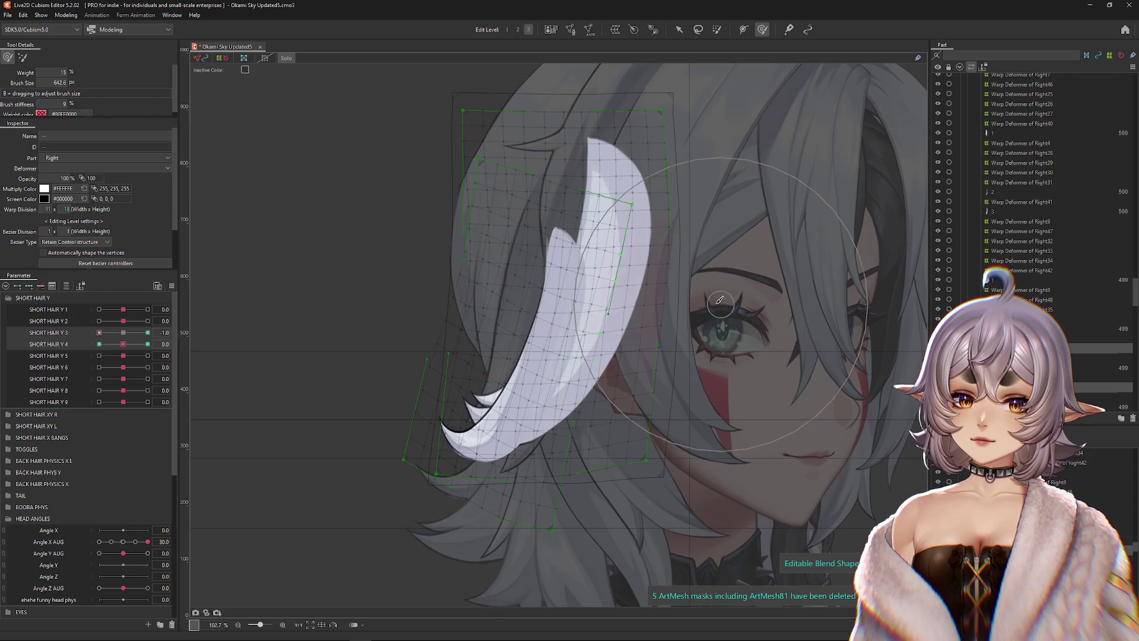
pyautogui.click(148, 332)
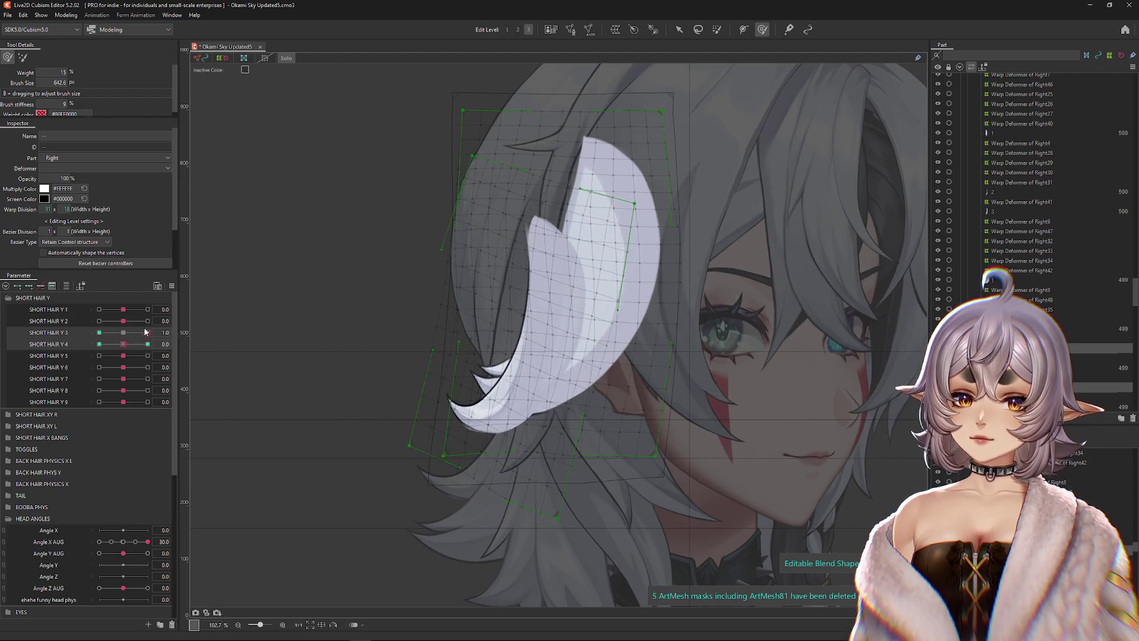
pyautogui.click(123, 332)
# - Sculpt the strand's swayed shapes at SHORT HAIR Y 4's 1.0 and -1.0 keys
pyautogui.click(148, 344)
pyautogui.moveTo(428, 426); pyautogui.dragTo(461, 315)
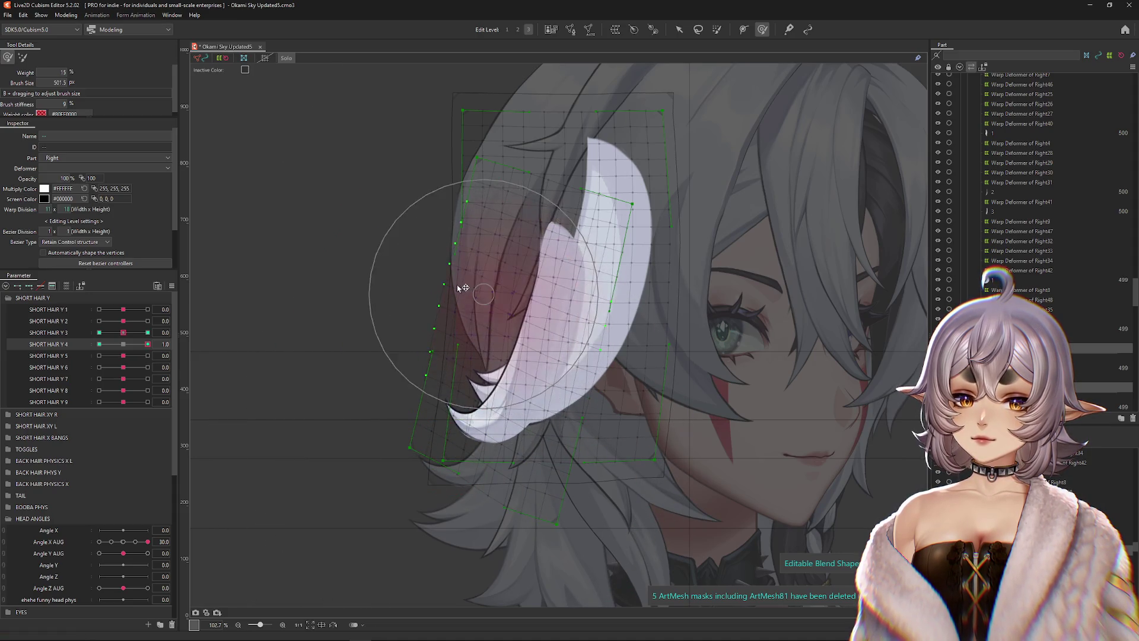
pyautogui.moveTo(672, 362)
pyautogui.mouseDown()
pyautogui.moveTo(691, 323)
pyautogui.moveTo(611, 331)
pyautogui.mouseUp()
pyautogui.moveTo(453, 335); pyautogui.dragTo(508, 320)
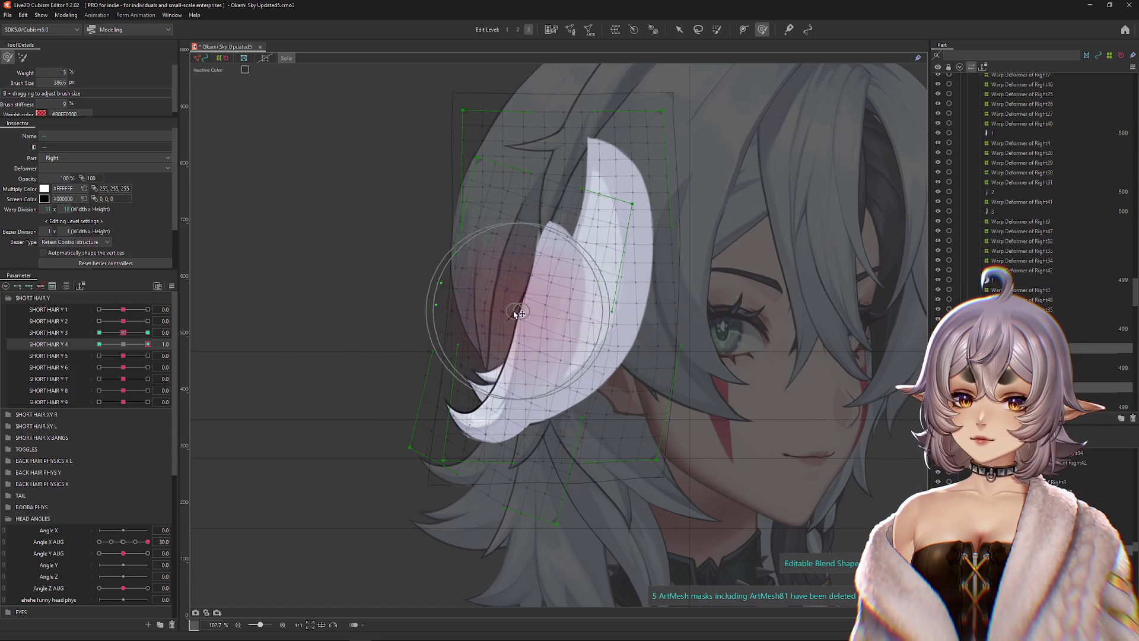
pyautogui.click(99, 345)
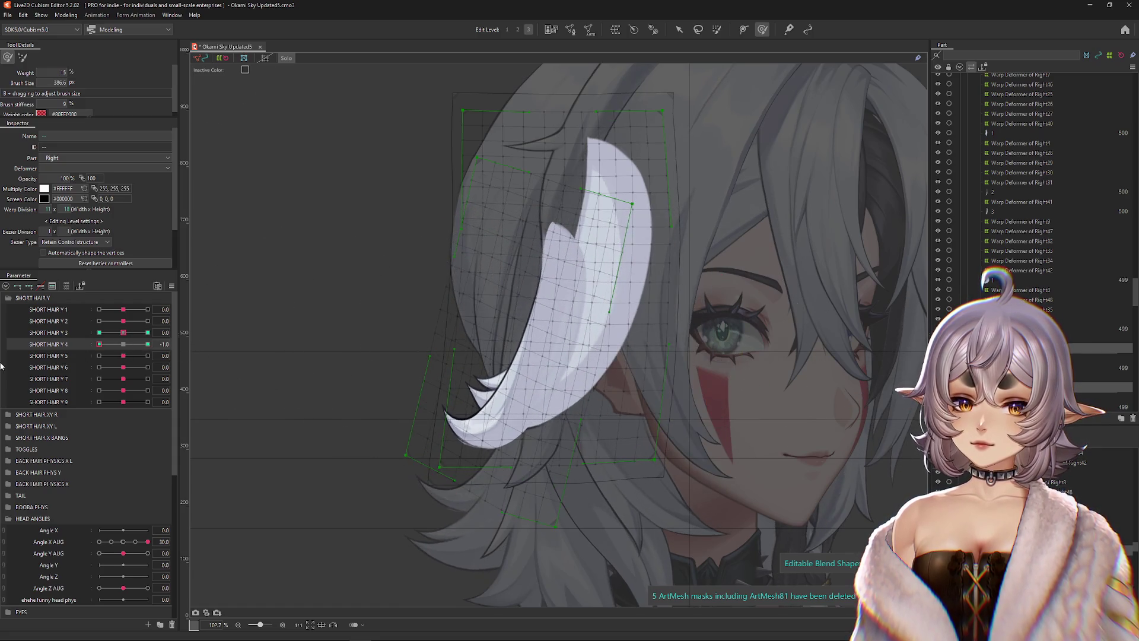
pyautogui.moveTo(564, 385)
pyautogui.mouseDown()
pyautogui.moveTo(496, 356)
pyautogui.moveTo(484, 419)
pyautogui.moveTo(445, 433)
pyautogui.moveTo(473, 311)
pyautogui.moveTo(502, 313)
pyautogui.mouseUp()
pyautogui.moveTo(683, 383); pyautogui.dragTo(630, 414)
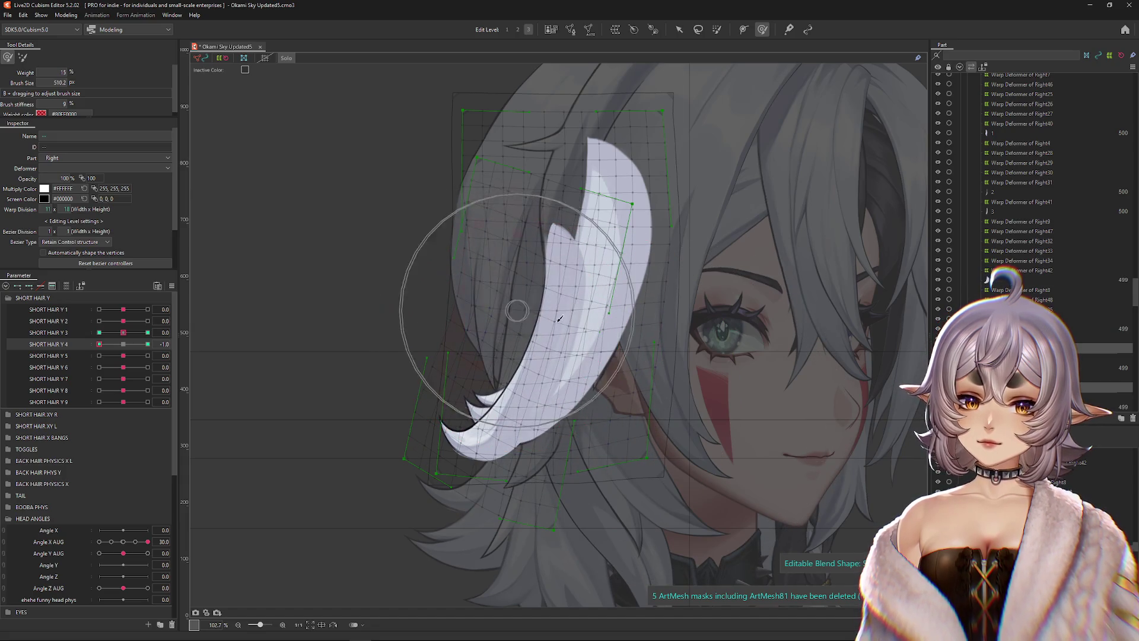
pyautogui.moveTo(99, 344); pyautogui.dragTo(100, 344)
# - Sculpt the strand's shapes at SHORT HAIR Y 5's 1.0 and -1.0 keys, hiding the selection to judge them
pyautogui.click(101, 355)
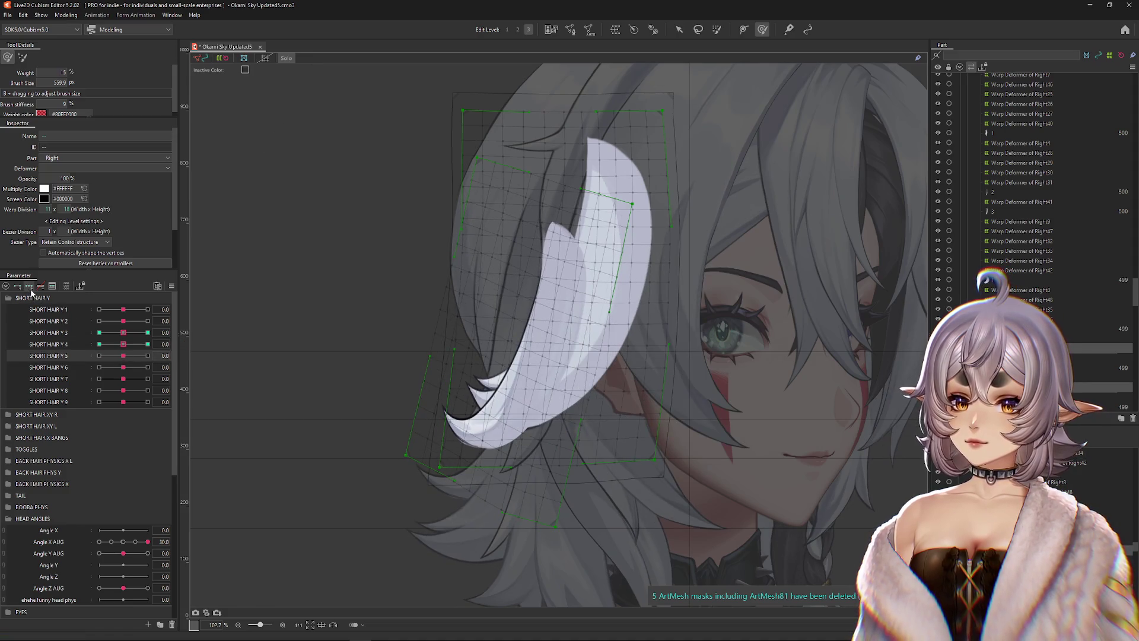
pyautogui.moveTo(123, 355); pyautogui.dragTo(148, 356)
pyautogui.moveTo(415, 404); pyautogui.dragTo(424, 387)
pyautogui.moveTo(445, 326)
pyautogui.mouseDown()
pyautogui.moveTo(522, 483)
pyautogui.moveTo(604, 429)
pyautogui.moveTo(520, 415)
pyautogui.moveTo(445, 382)
pyautogui.moveTo(424, 356)
pyautogui.mouseUp()
pyautogui.click(99, 355)
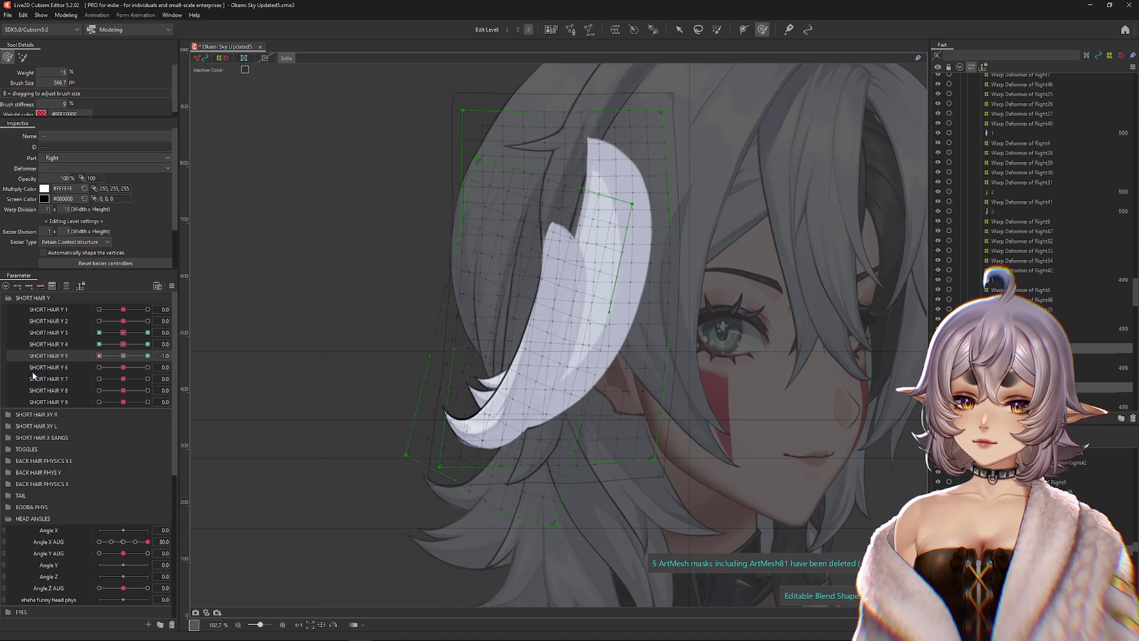
pyautogui.moveTo(478, 451)
pyautogui.mouseDown()
pyautogui.moveTo(466, 383)
pyautogui.moveTo(420, 331)
pyautogui.moveTo(622, 495)
pyautogui.moveTo(541, 478)
pyautogui.moveTo(452, 356)
pyautogui.moveTo(483, 369)
pyautogui.mouseUp()
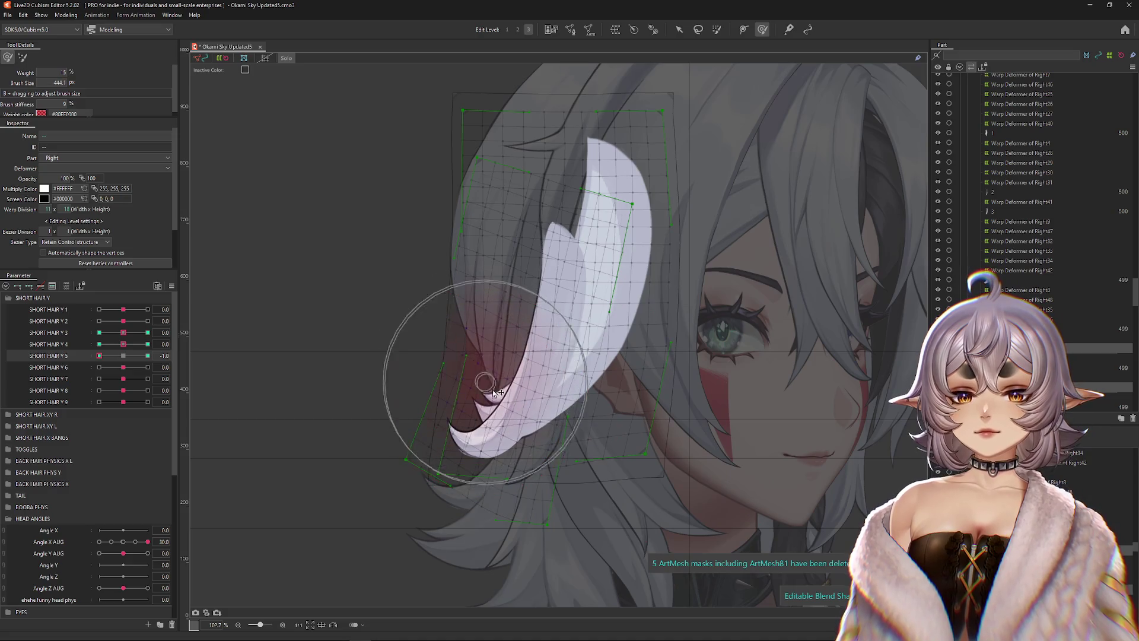
pyautogui.hotkey('ctrl', 'h')
pyautogui.click(148, 356)
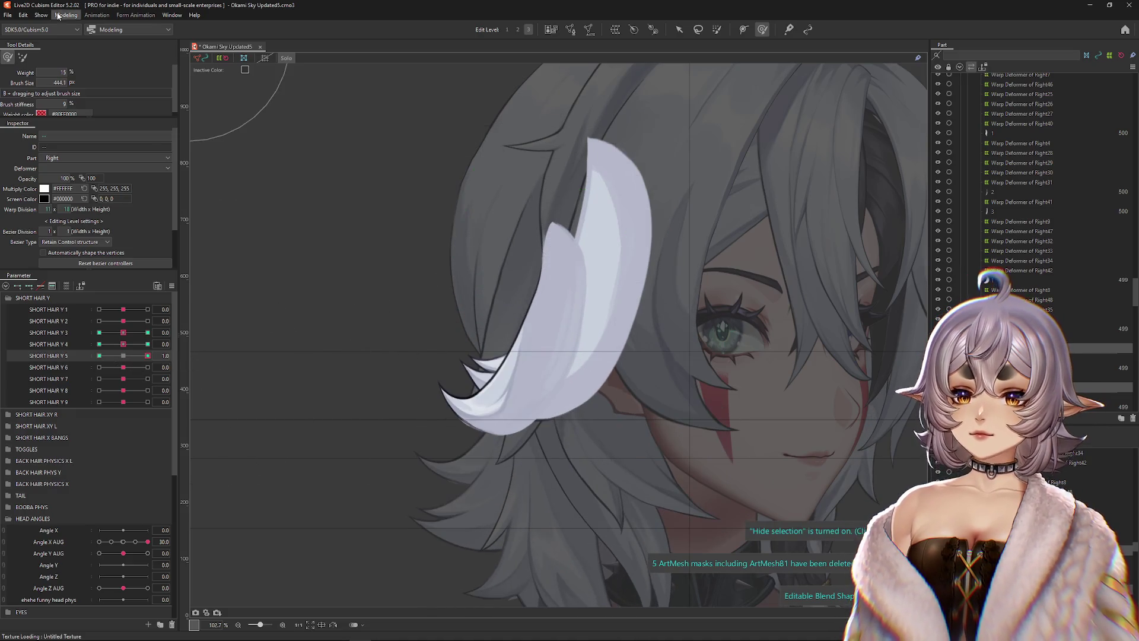
pyautogui.click(57, 16)
pyautogui.scroll(5, 759, 161)
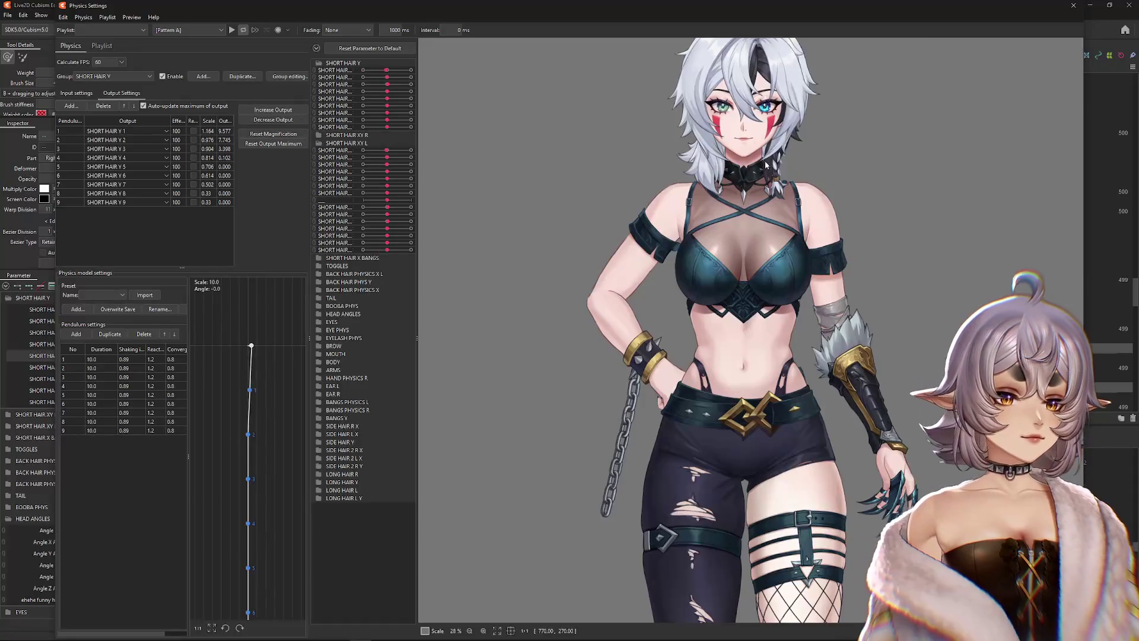
pyautogui.moveTo(701, 374)
pyautogui.mouseDown()
pyautogui.moveTo(747, 333)
pyautogui.moveTo(941, 255)
pyautogui.moveTo(843, 308)
pyautogui.moveTo(948, 387)
pyautogui.moveTo(928, 415)
pyautogui.moveTo(948, 194)
pyautogui.moveTo(901, 402)
pyautogui.mouseUp()
pyautogui.moveTo(916, 352)
pyautogui.mouseDown()
pyautogui.moveTo(773, 303)
pyautogui.moveTo(1058, 309)
pyautogui.moveTo(430, 323)
pyautogui.moveTo(625, 312)
pyautogui.moveTo(440, 322)
pyautogui.moveTo(382, 355)
pyautogui.mouseUp()
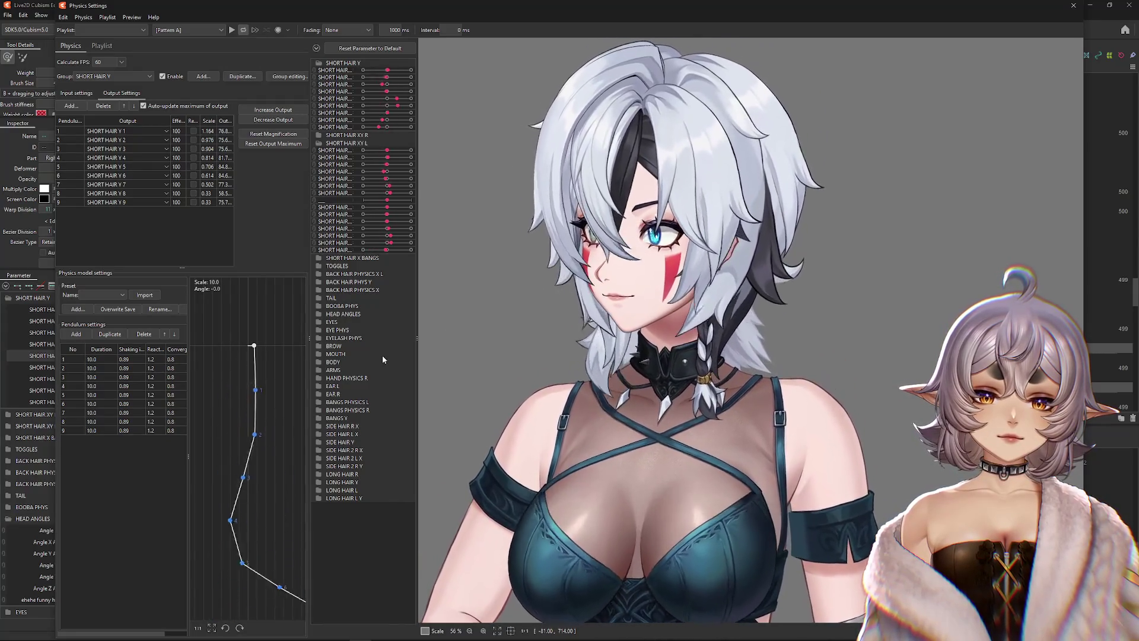
pyautogui.click(1074, 6)
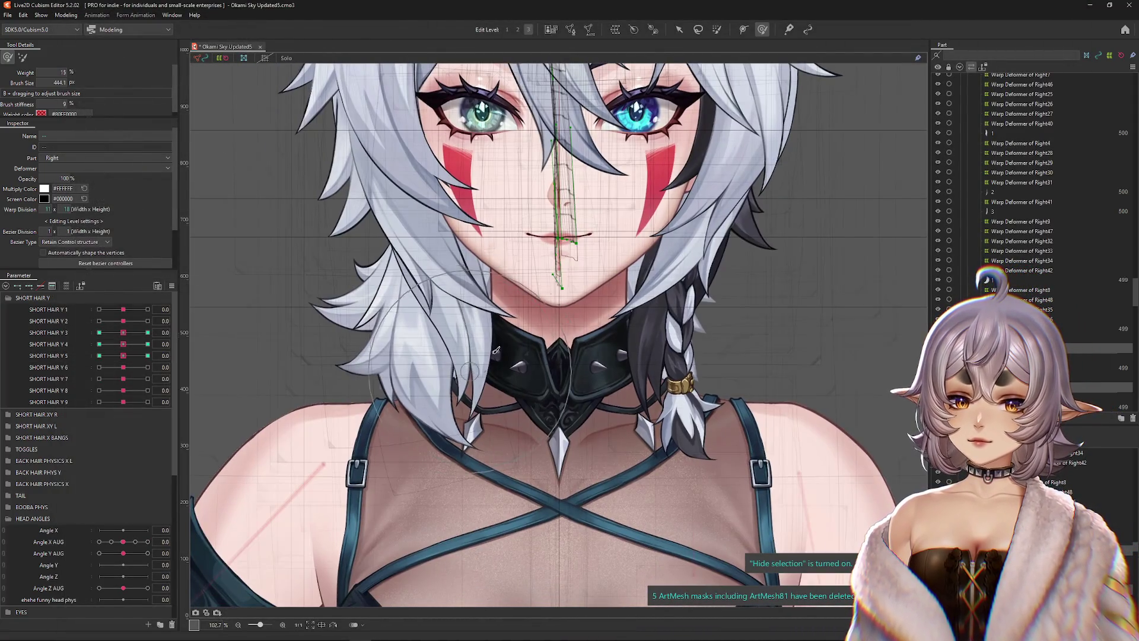
# - Select Hair_2.0_Rear_Right plus the second rear hair mesh and check them with a head turn
pyautogui.rightClick(539, 324)
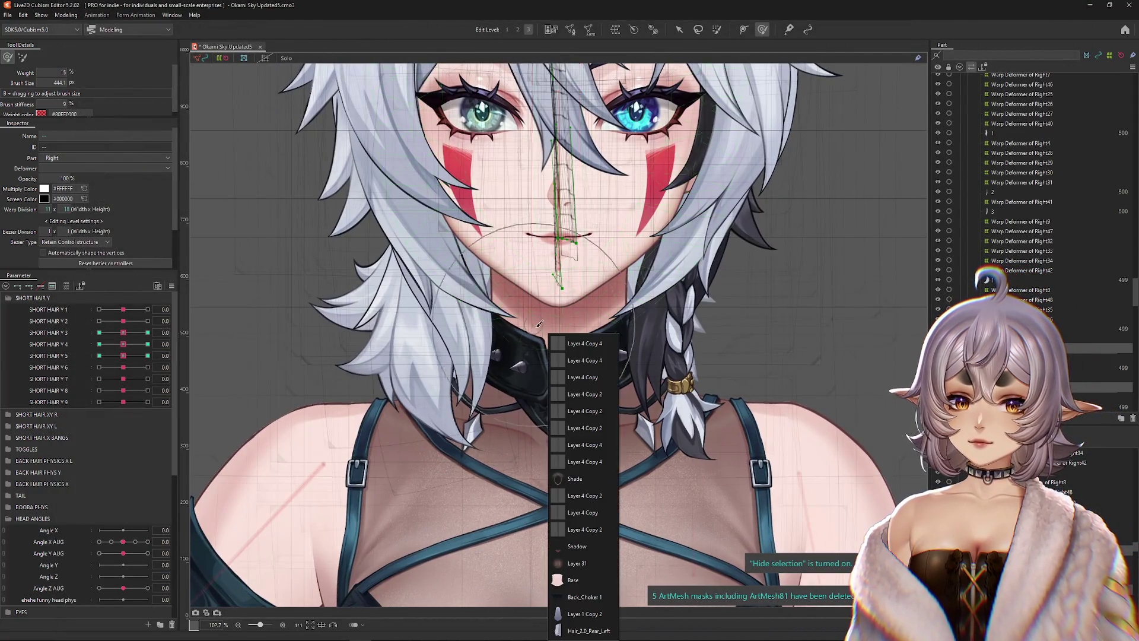
pyautogui.click(578, 615)
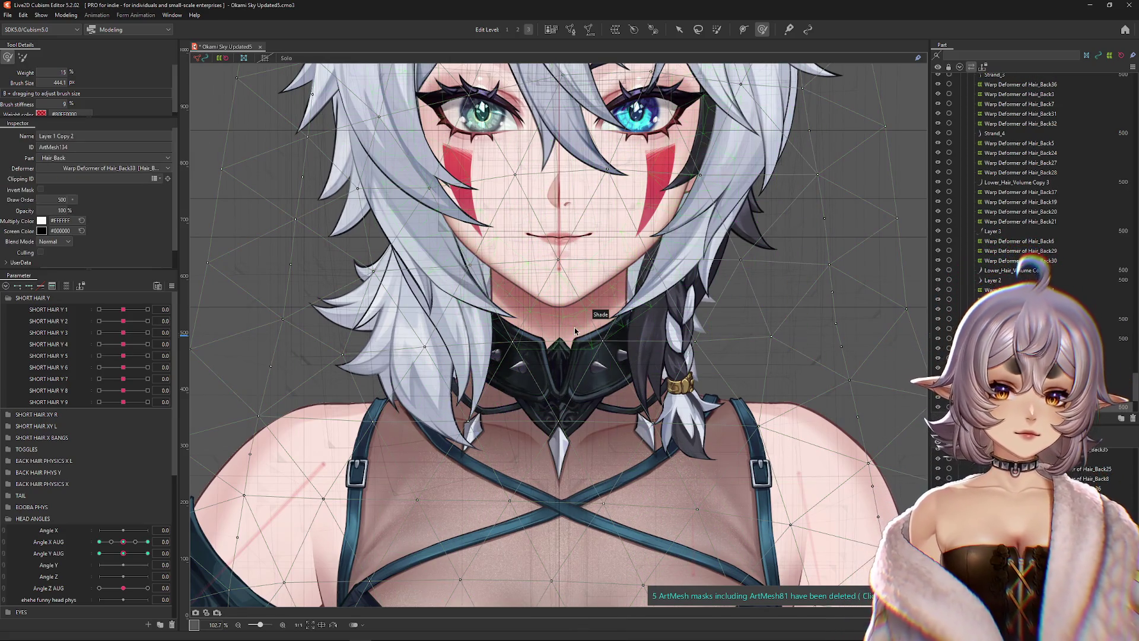
pyautogui.rightClick(649, 578)
pyautogui.click(626, 605)
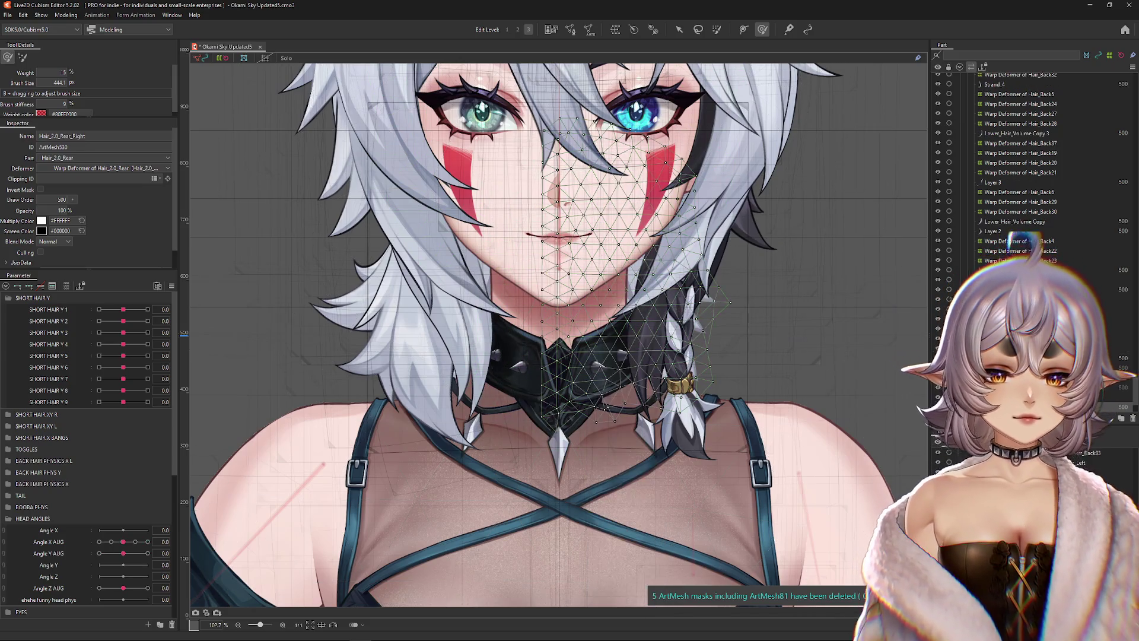
pyautogui.keyDown('ctrl'); pyautogui.click(604, 479); pyautogui.keyUp('ctrl')
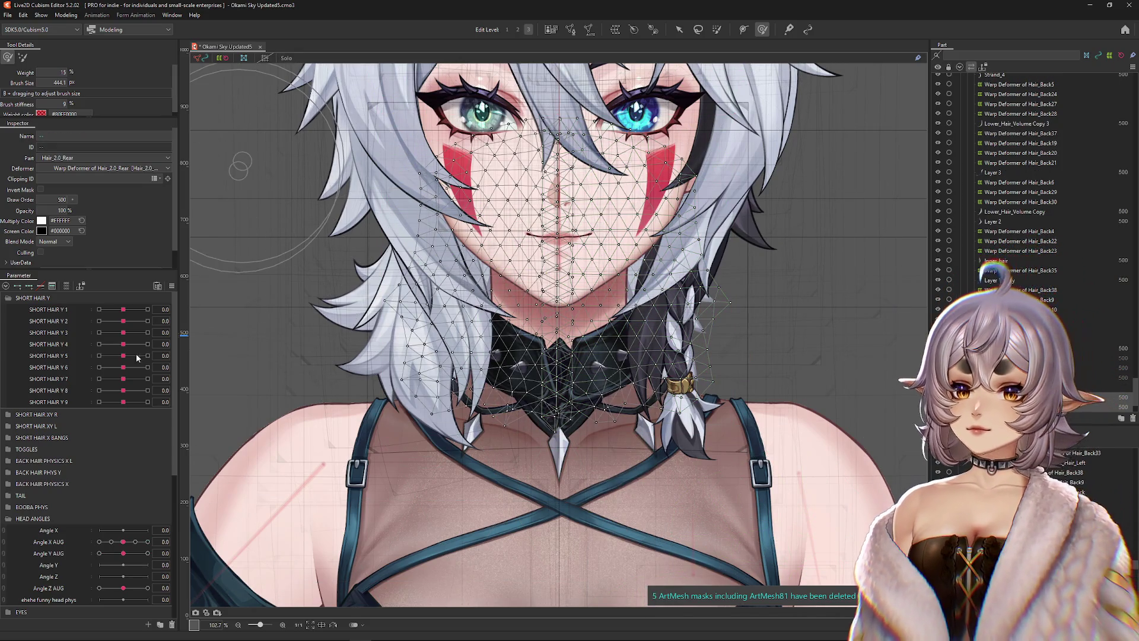
pyautogui.moveTo(123, 543); pyautogui.dragTo(137, 543)
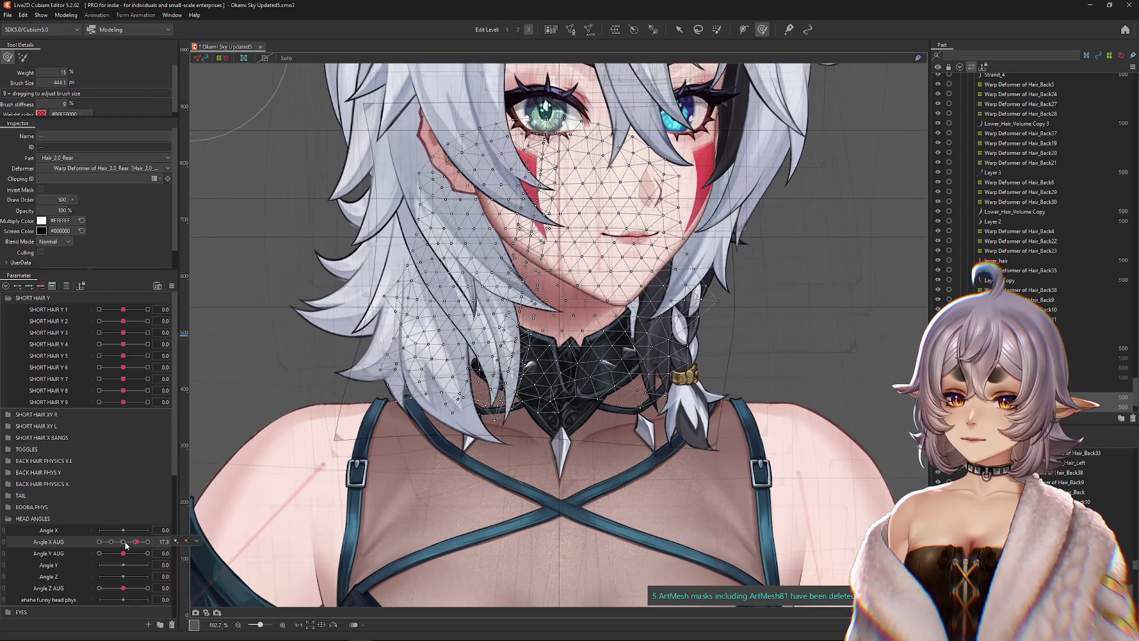
pyautogui.click(125, 542)
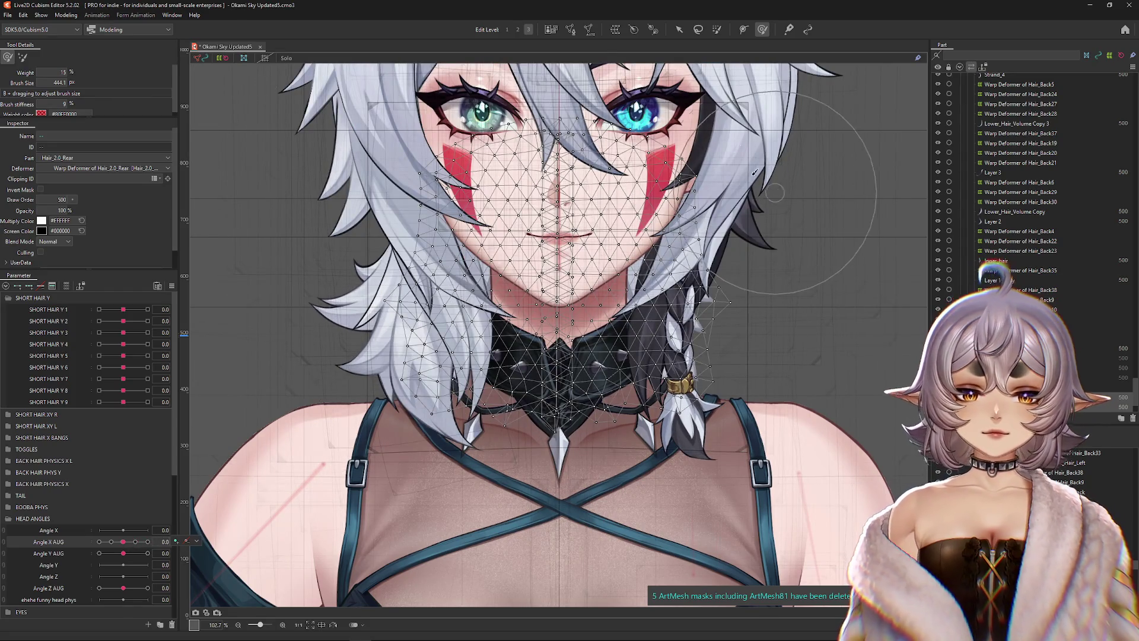
# - Create Warp Deformer of Hair_2.0_Rear2 around the selected meshes and deselect it
pyautogui.click(630, 30)
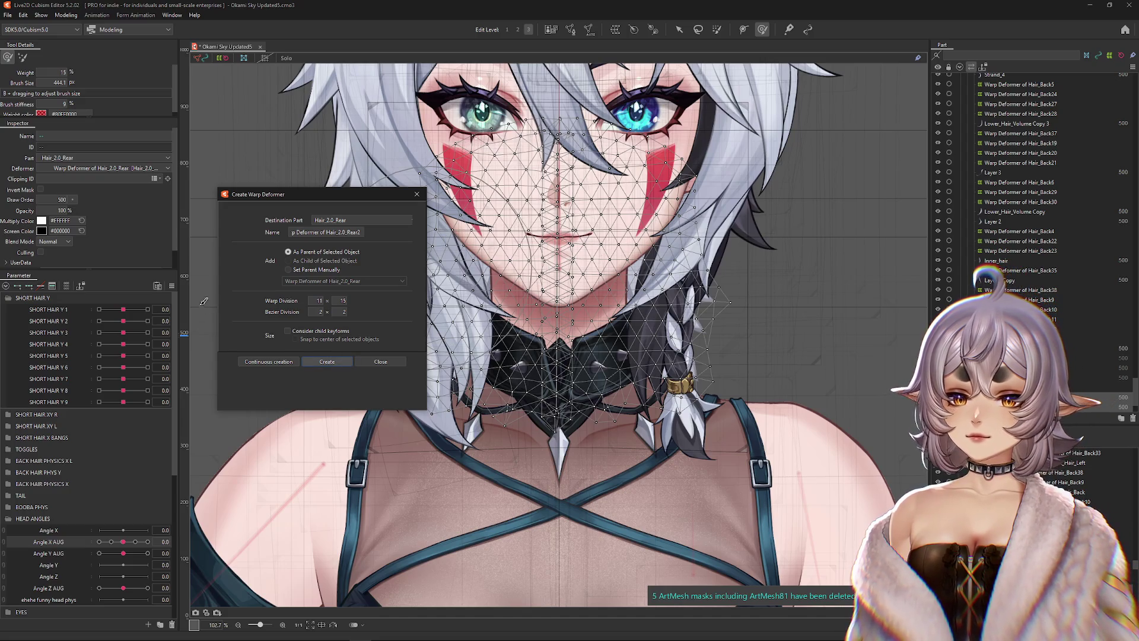
pyautogui.click(327, 362)
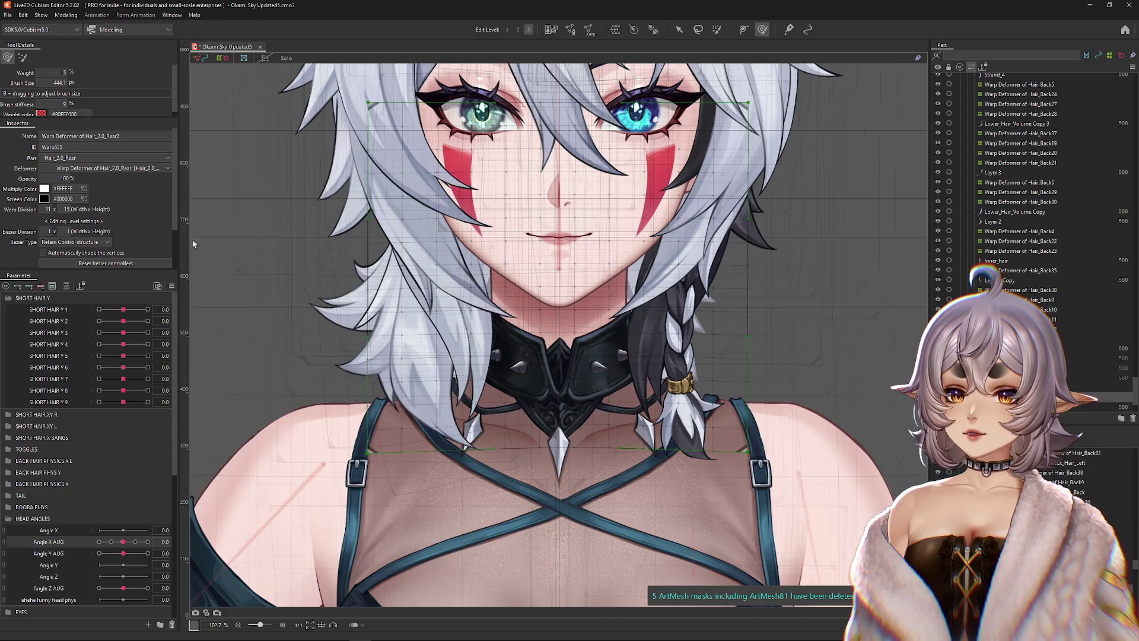
pyautogui.hotkey('ctrl', 'a')
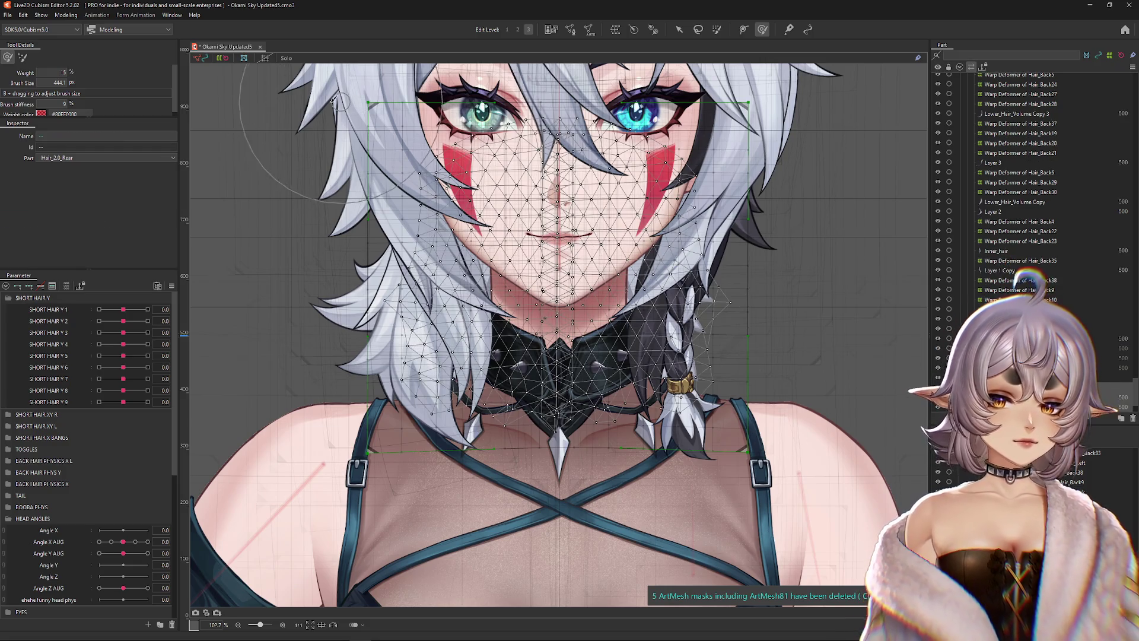
# - Solo the rear hair meshes, select the new warp deformer and set SHORT HAIR Y 4 to 1.0
pyautogui.click(289, 58)
pyautogui.click(558, 278)
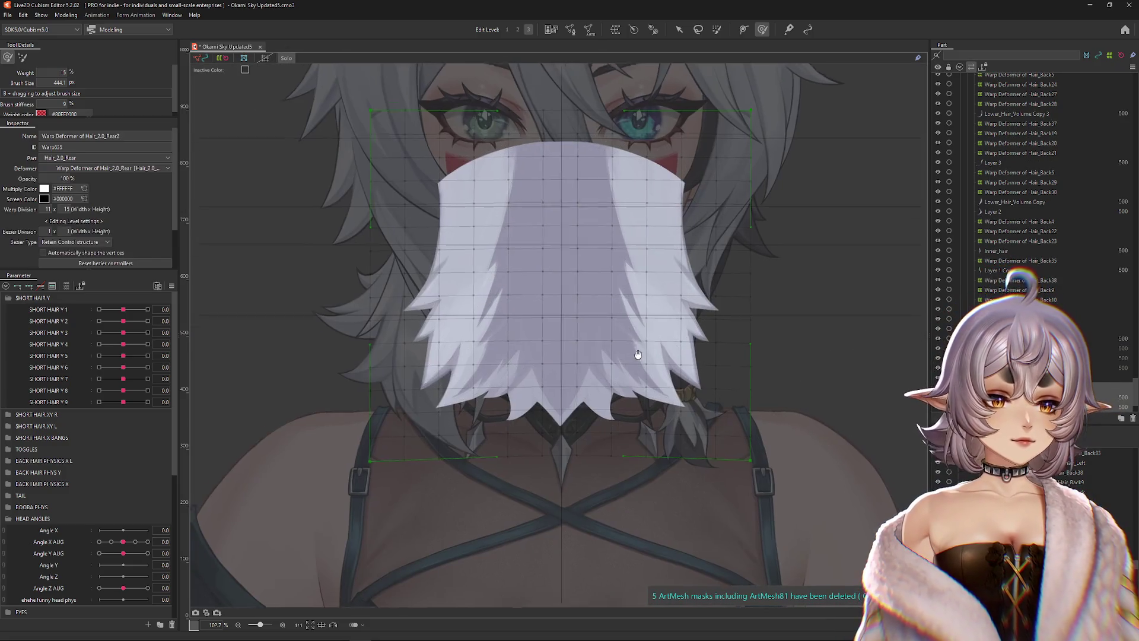
pyautogui.moveTo(558, 277); pyautogui.dragTo(568, 322)
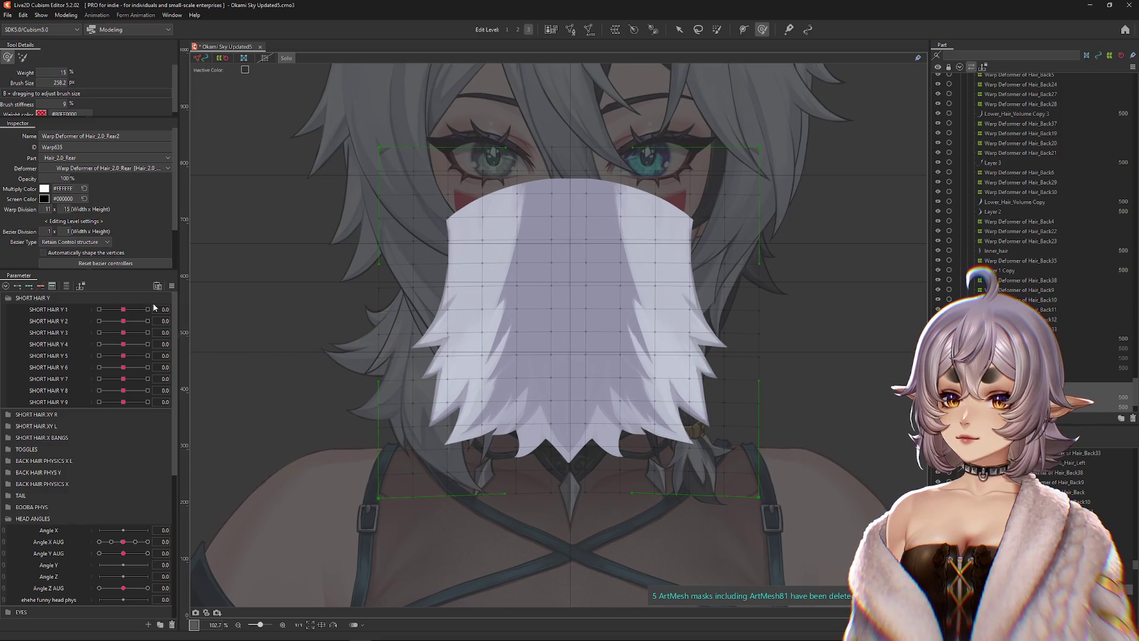
pyautogui.click(122, 357)
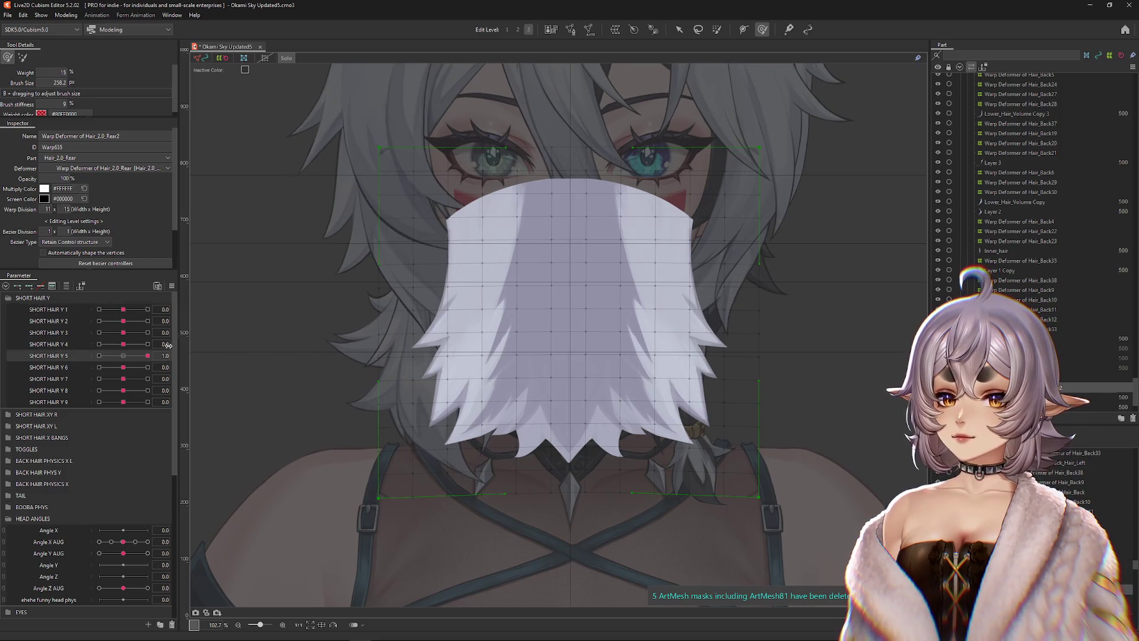
pyautogui.moveTo(124, 344)
pyautogui.mouseDown()
pyautogui.moveTo(152, 345)
pyautogui.moveTo(119, 336)
pyautogui.mouseUp()
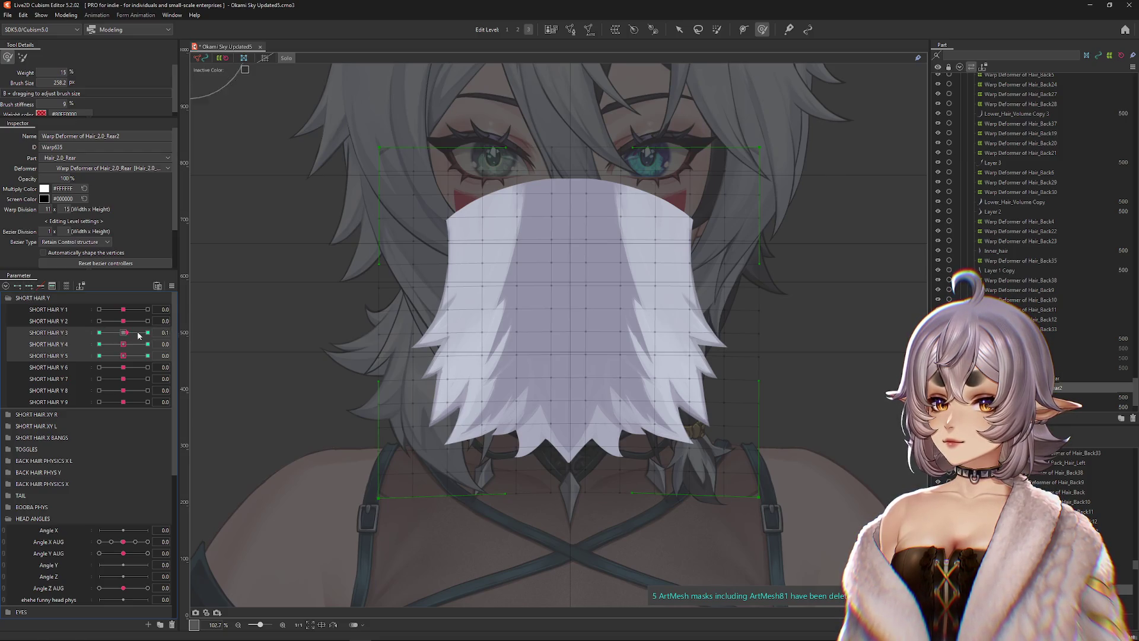
# - Brush the rear hair into sway shapes at SHORT HAIR Y 3's 1.0 and -1.0 keys
pyautogui.moveTo(138, 336); pyautogui.dragTo(151, 333)
pyautogui.moveTo(590, 520); pyautogui.dragTo(563, 343)
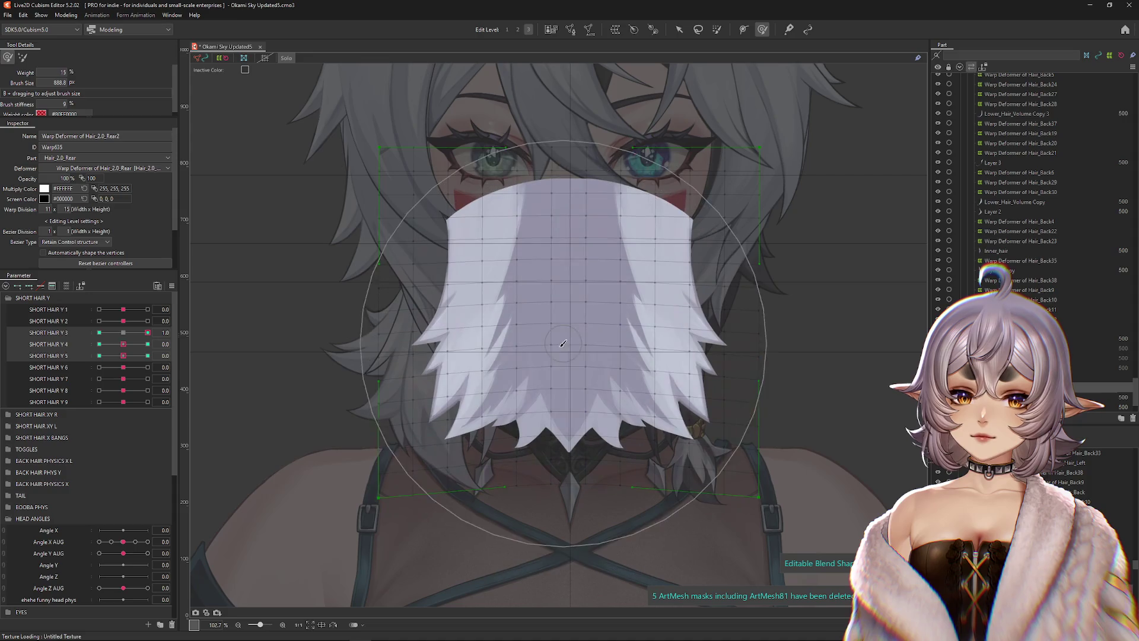
pyautogui.moveTo(613, 271); pyautogui.dragTo(614, 271)
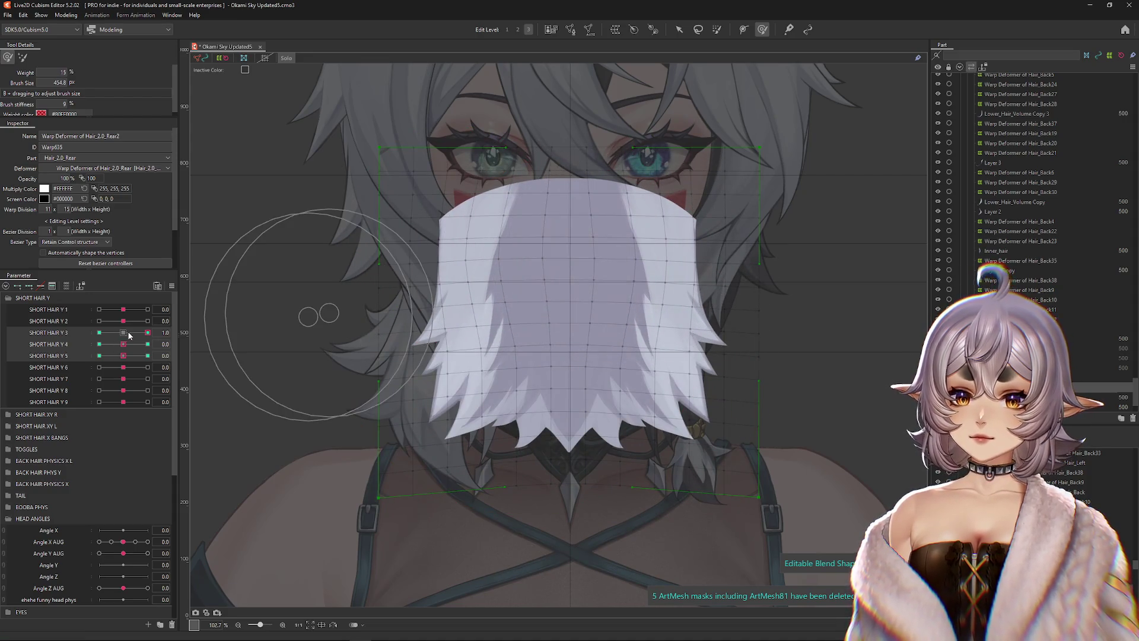
pyautogui.moveTo(545, 504); pyautogui.dragTo(569, 461)
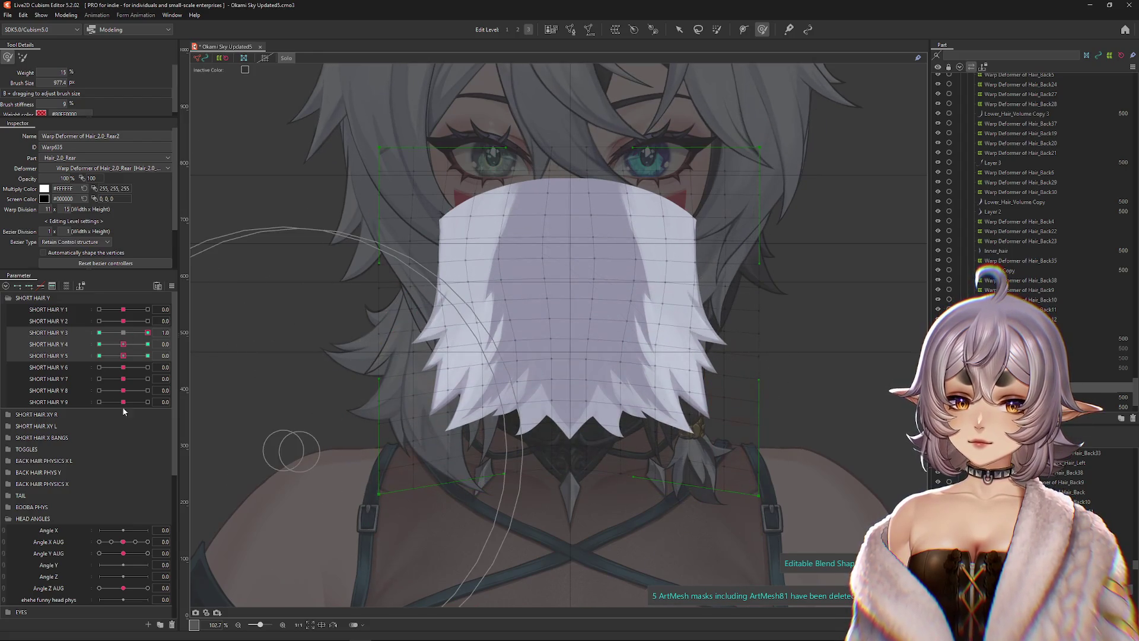
pyautogui.click(99, 332)
pyautogui.moveTo(557, 305)
pyautogui.mouseDown()
pyautogui.moveTo(565, 407)
pyautogui.moveTo(446, 267)
pyautogui.mouseUp()
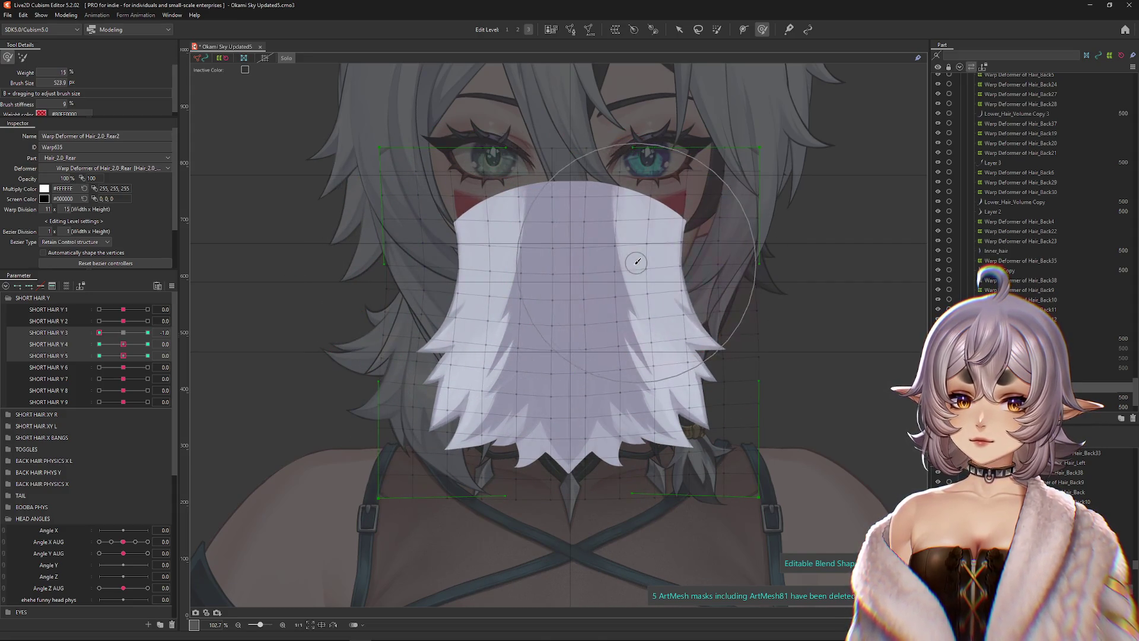
pyautogui.click(147, 332)
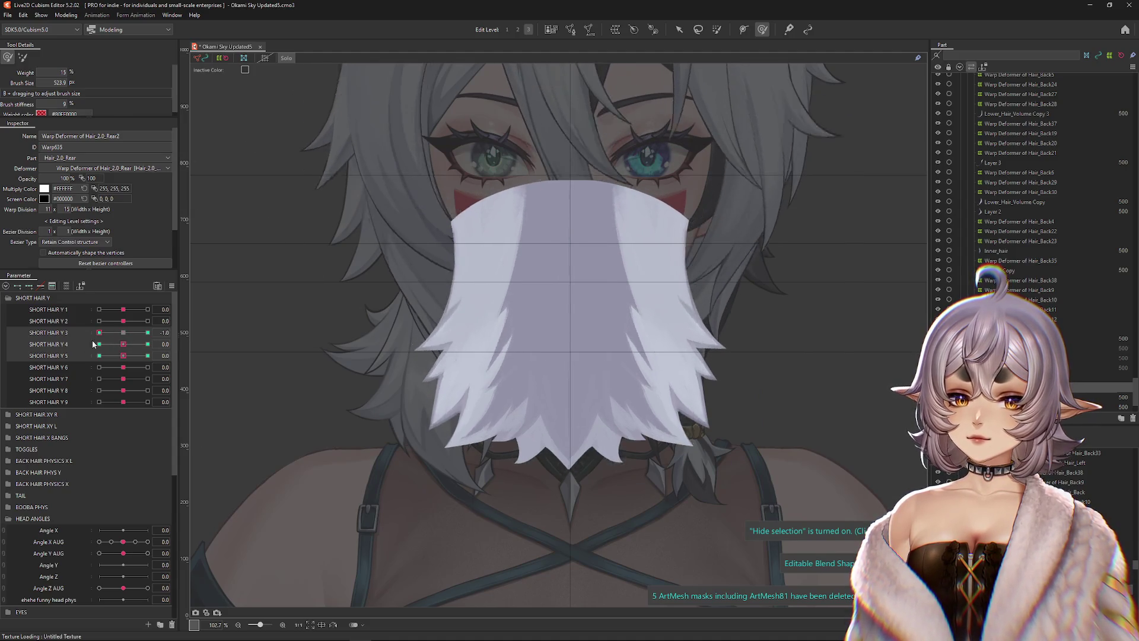
# - Step through the 1.0 and -1.0 keys of SHORT HAIR Y 4 and Y 5 for the rear hair
pyautogui.click(148, 345)
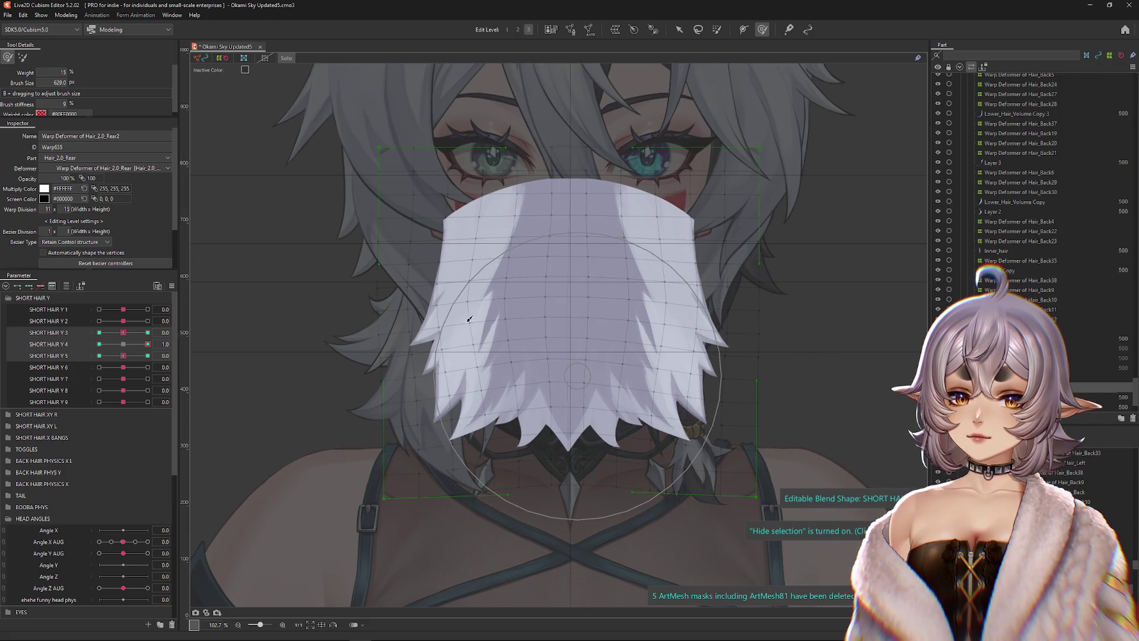
pyautogui.click(100, 344)
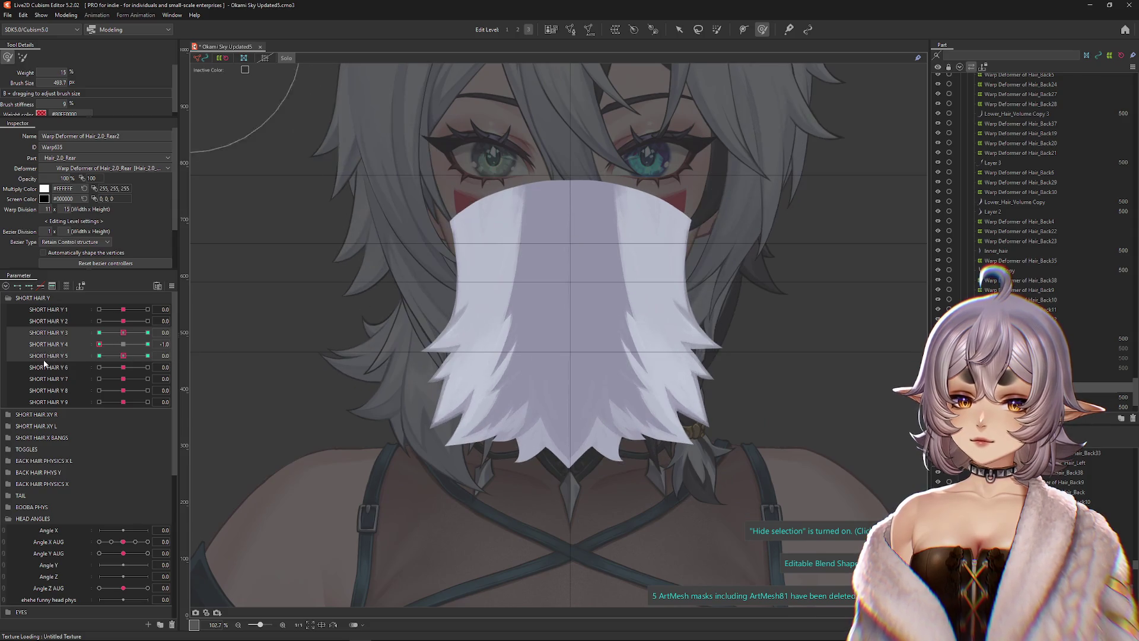
pyautogui.click(148, 355)
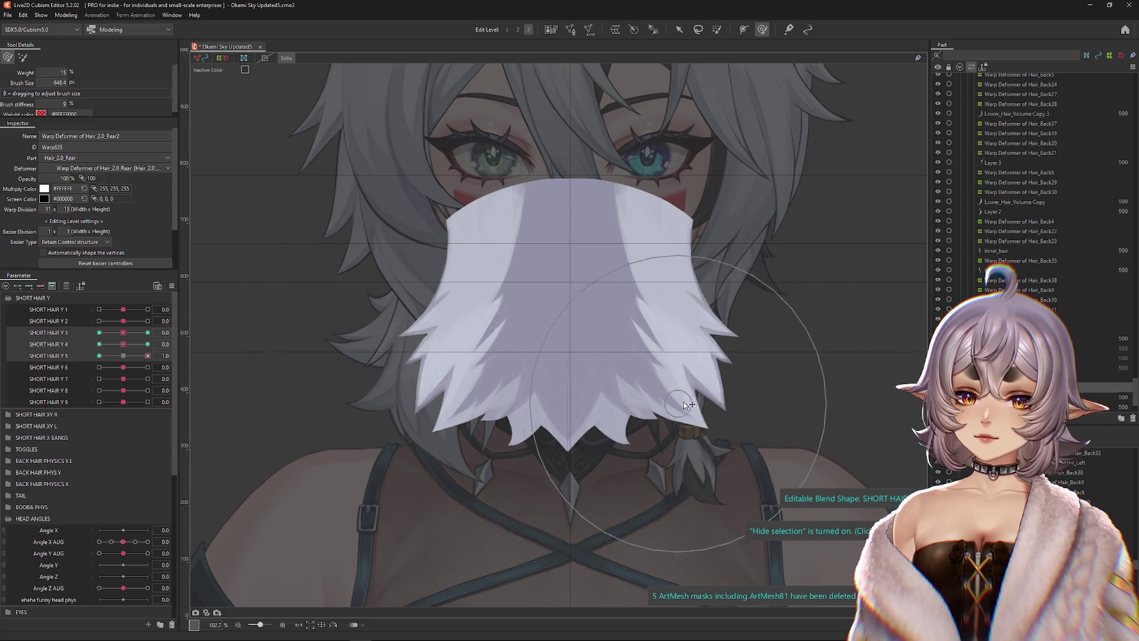
pyautogui.click(99, 356)
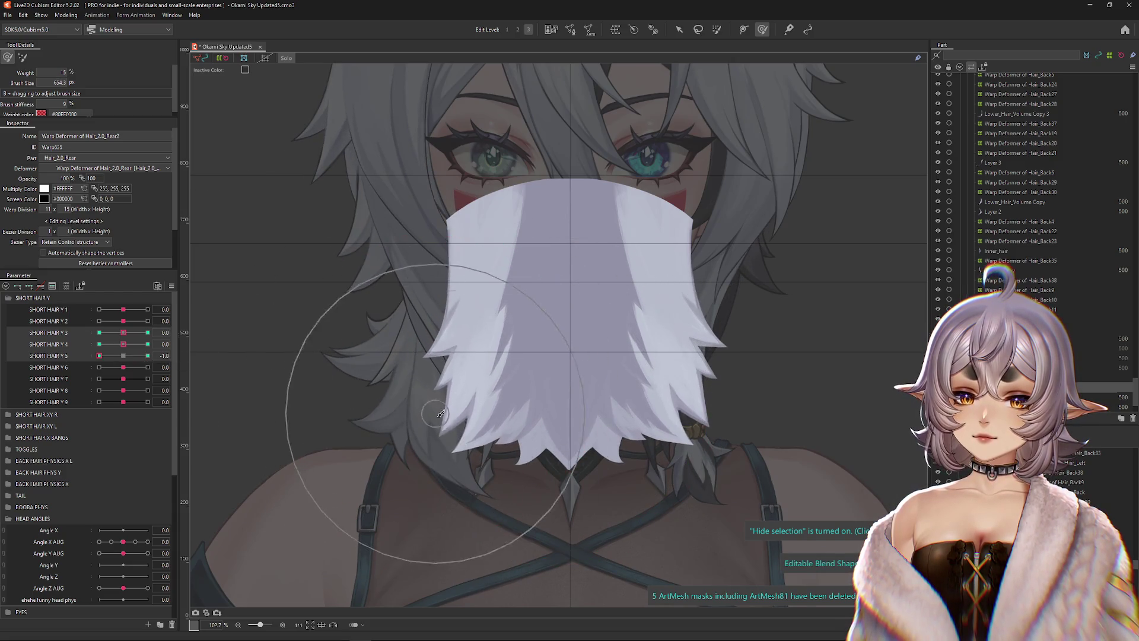
pyautogui.click(147, 356)
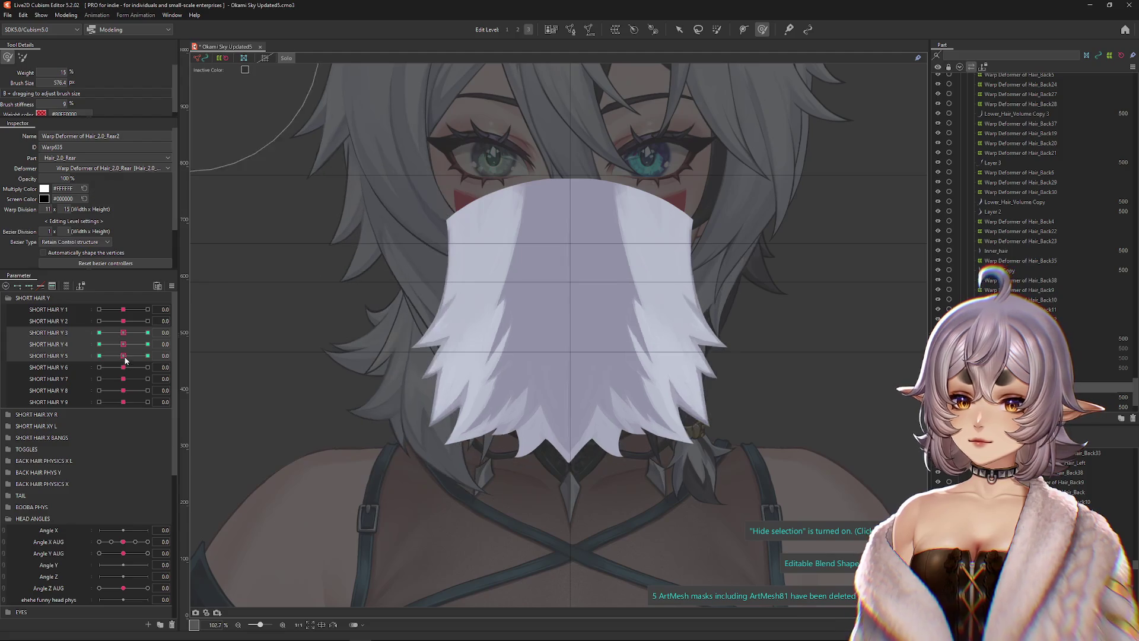
# - Open Modeling > Physics Settings and swing the model in the preview to watch the SHORT HAIR Y sway
pyautogui.click(66, 14)
pyautogui.click(89, 152)
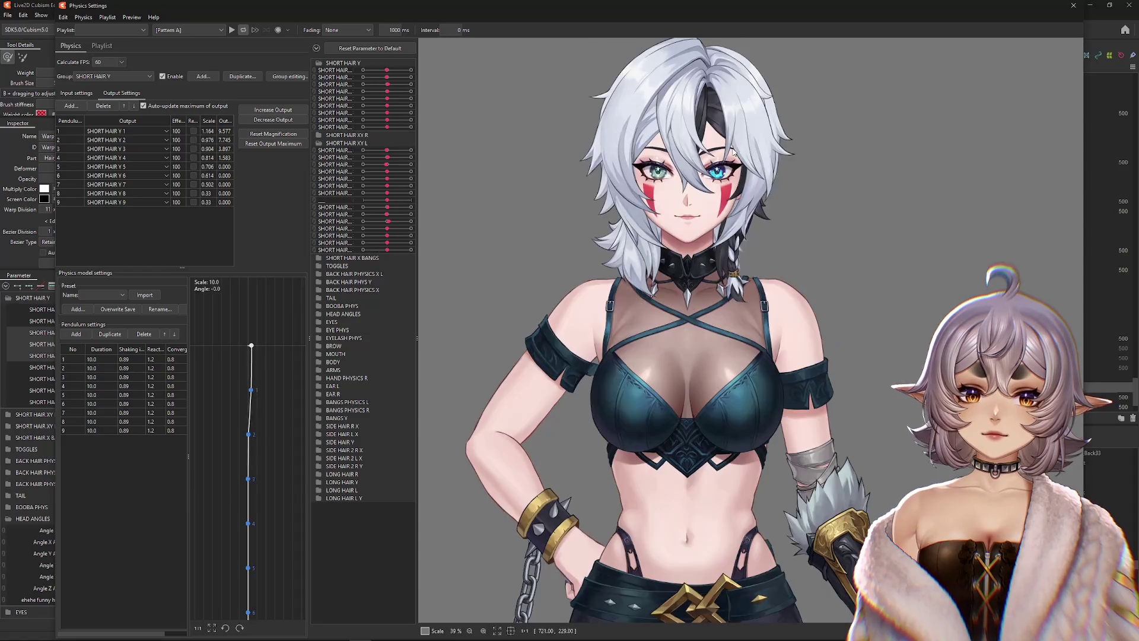
pyautogui.moveTo(734, 153)
pyautogui.mouseDown()
pyautogui.moveTo(708, 411)
pyautogui.moveTo(949, 192)
pyautogui.moveTo(693, 335)
pyautogui.moveTo(694, 158)
pyautogui.moveTo(742, 393)
pyautogui.moveTo(760, 373)
pyautogui.mouseUp()
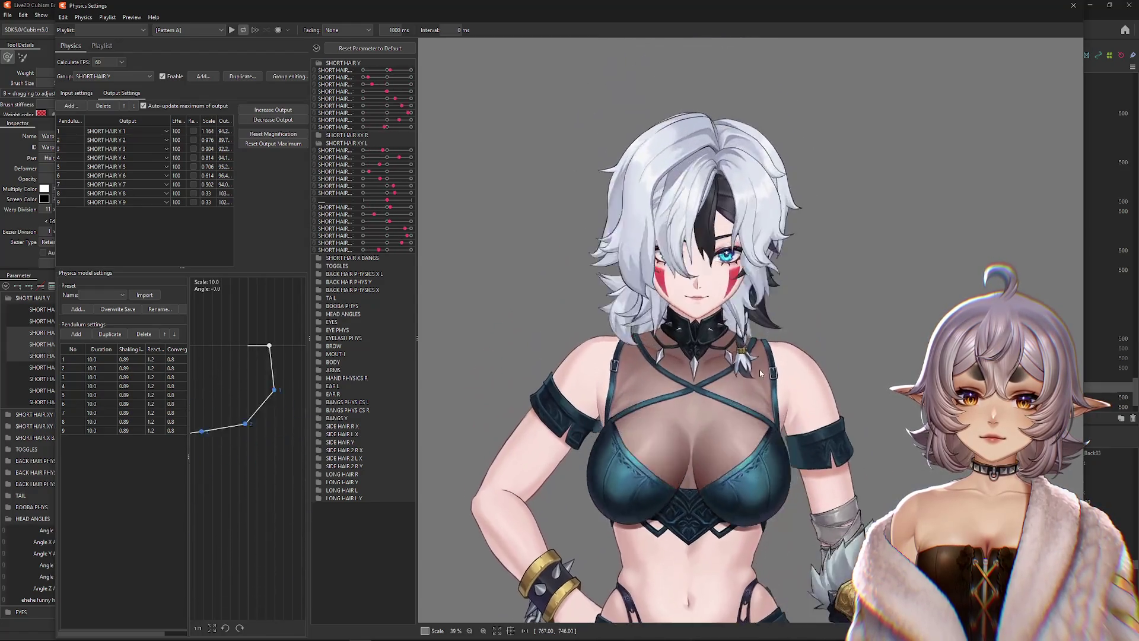
pyautogui.scroll(2, 681, 249)
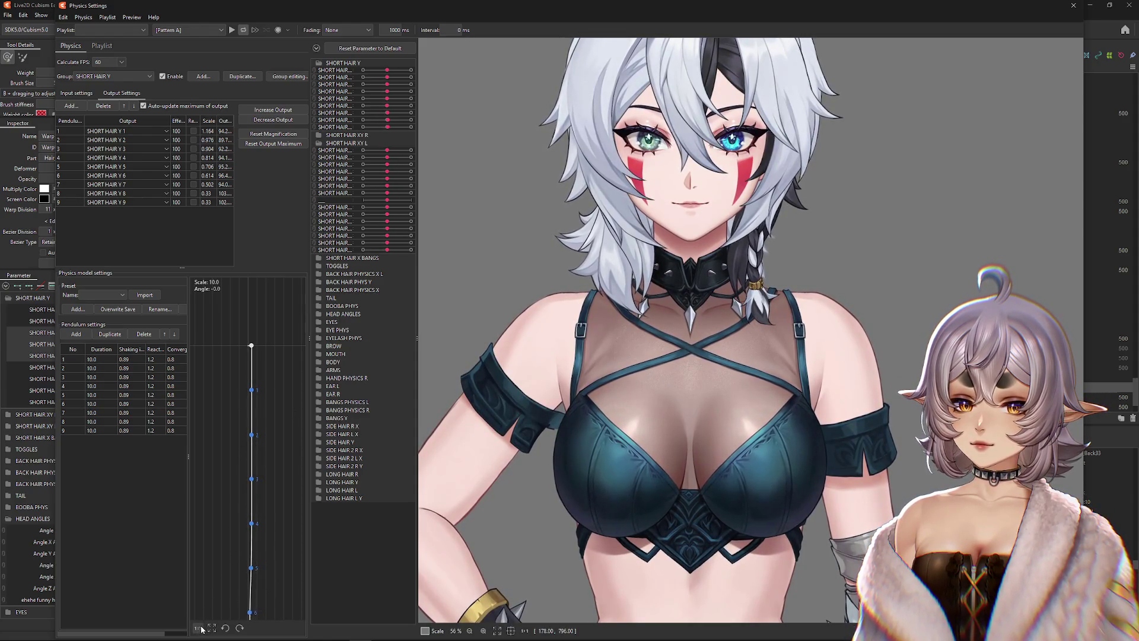
pyautogui.moveTo(450, 407)
pyautogui.mouseDown()
pyautogui.moveTo(766, 443)
pyautogui.moveTo(795, 249)
pyautogui.moveTo(840, 140)
pyautogui.moveTo(766, 286)
pyautogui.moveTo(759, 267)
pyautogui.moveTo(736, 306)
pyautogui.mouseUp()
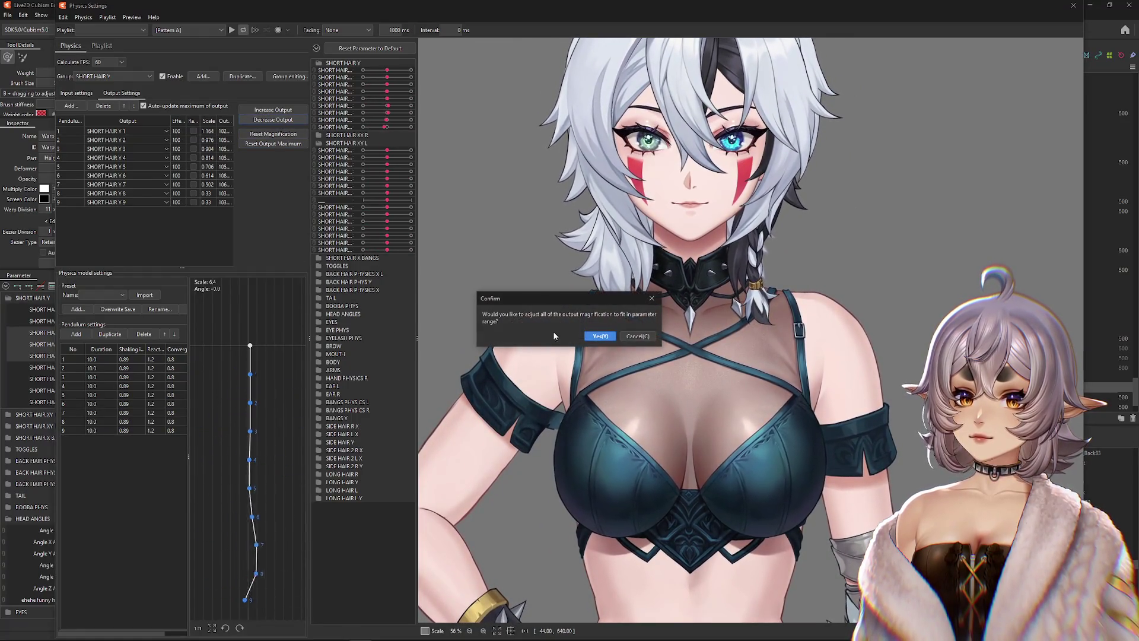
# - Apply convergence 0.9 and shaking 0.89 to every pendulum, testing the sway after each
pyautogui.moveTo(613, 324)
pyautogui.mouseDown()
pyautogui.moveTo(742, 373)
pyautogui.moveTo(742, 498)
pyautogui.moveTo(741, 377)
pyautogui.moveTo(742, 440)
pyautogui.moveTo(743, 418)
pyautogui.mouseUp()
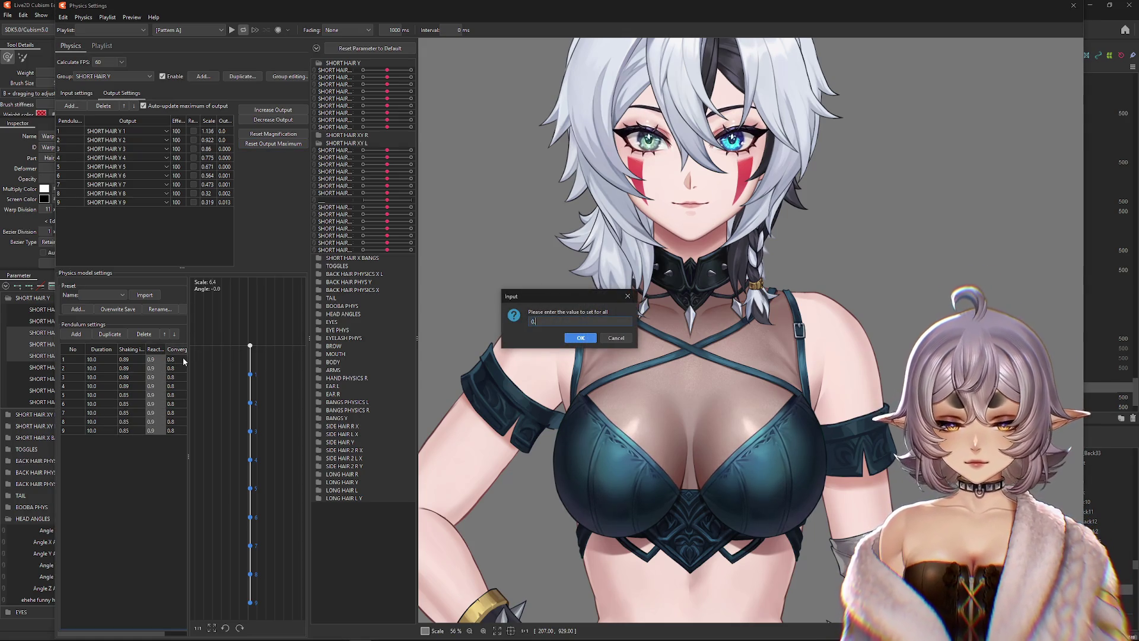
pyautogui.write('9')
pyautogui.press('Return')
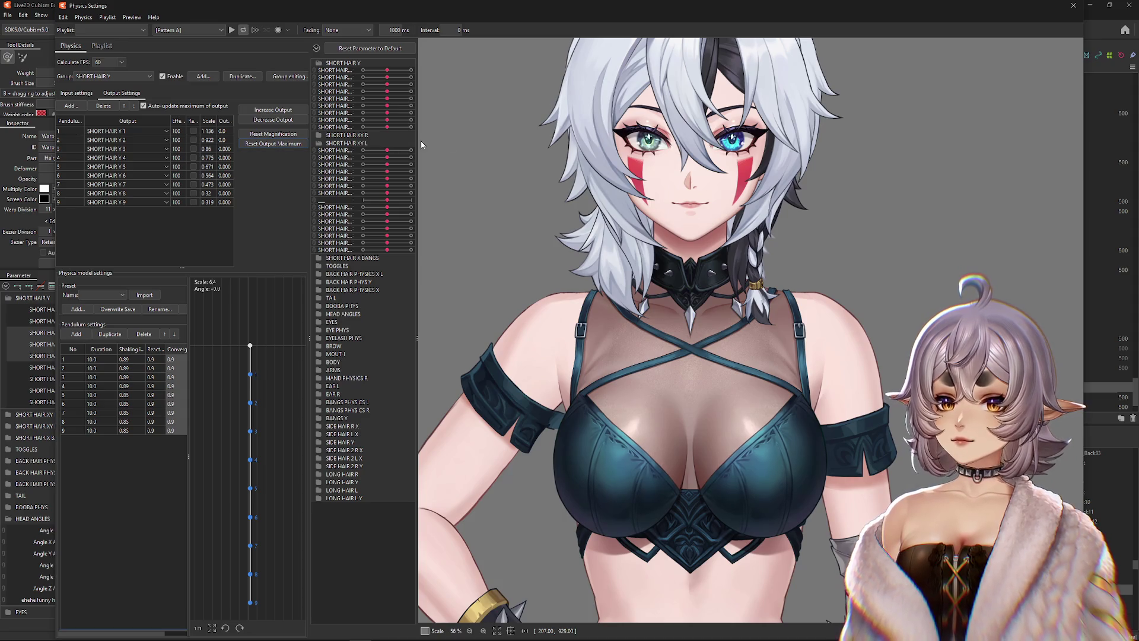
pyautogui.moveTo(640, 223)
pyautogui.mouseDown()
pyautogui.moveTo(760, 194)
pyautogui.moveTo(747, 321)
pyautogui.mouseUp()
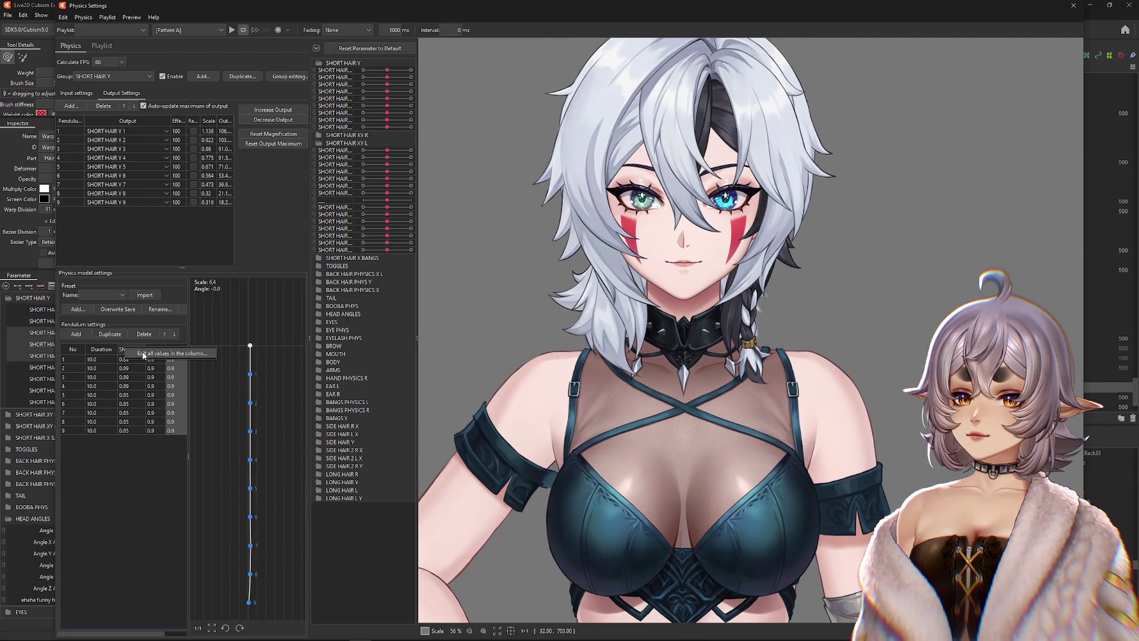
pyautogui.press('Return')
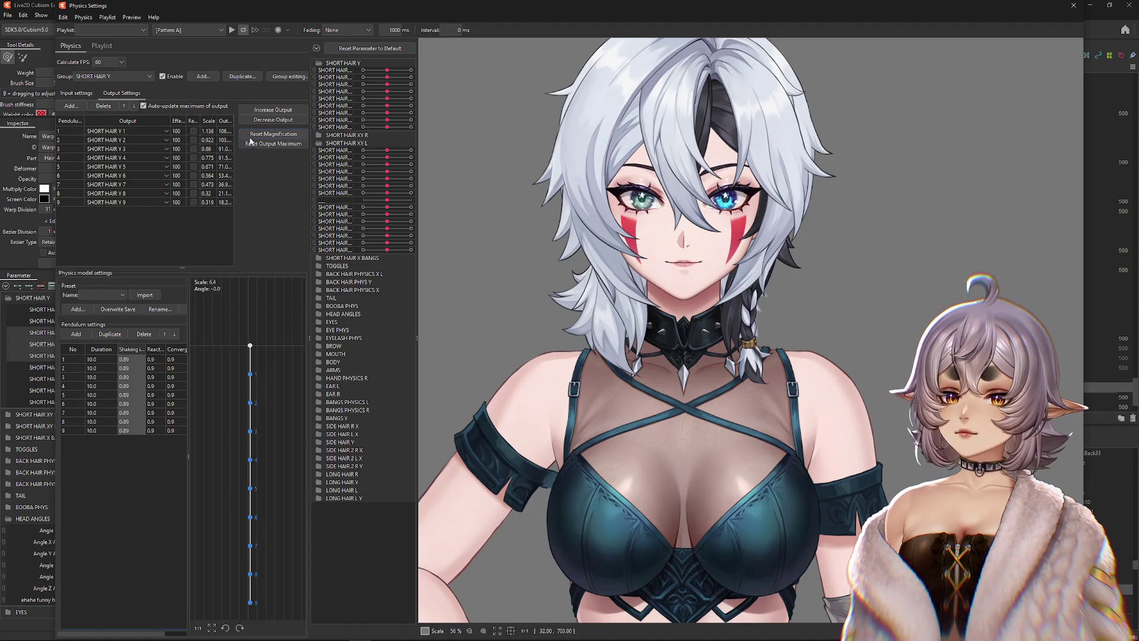
pyautogui.moveTo(661, 398)
pyautogui.mouseDown()
pyautogui.moveTo(699, 468)
pyautogui.moveTo(721, 459)
pyautogui.moveTo(752, 203)
pyautogui.moveTo(742, 309)
pyautogui.moveTo(772, 148)
pyautogui.moveTo(783, 205)
pyautogui.moveTo(768, 95)
pyautogui.moveTo(762, 178)
pyautogui.moveTo(757, 3)
pyautogui.moveTo(694, 3)
pyautogui.mouseUp()
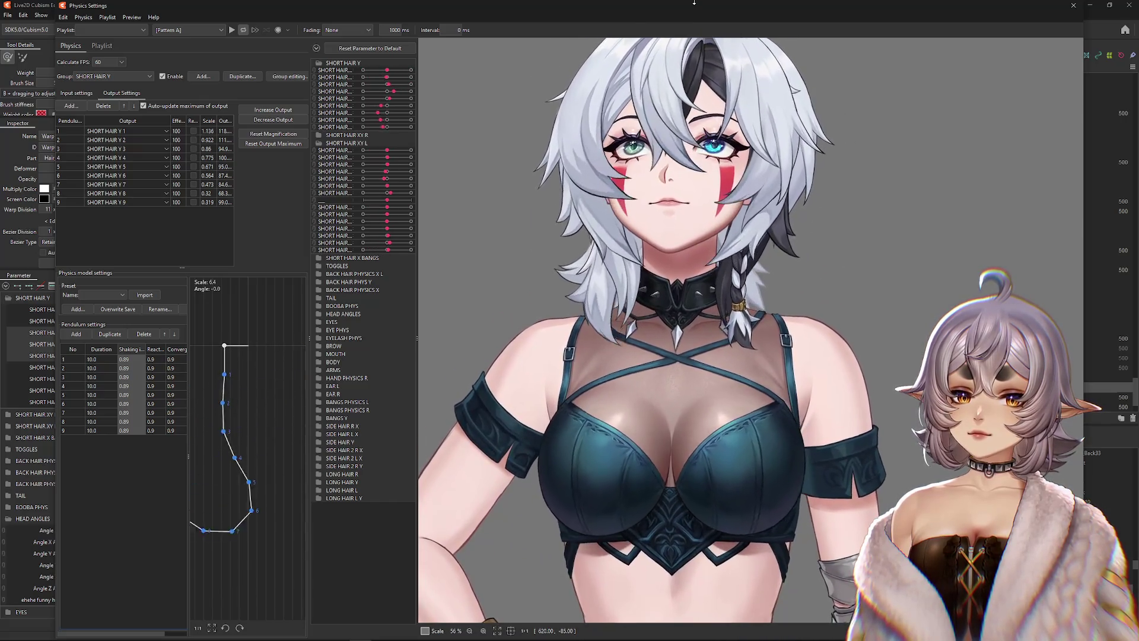
# - Fit all output magnification to the parameter range, test the swing, and begin editing pendulum 1's React
pyautogui.click(273, 134)
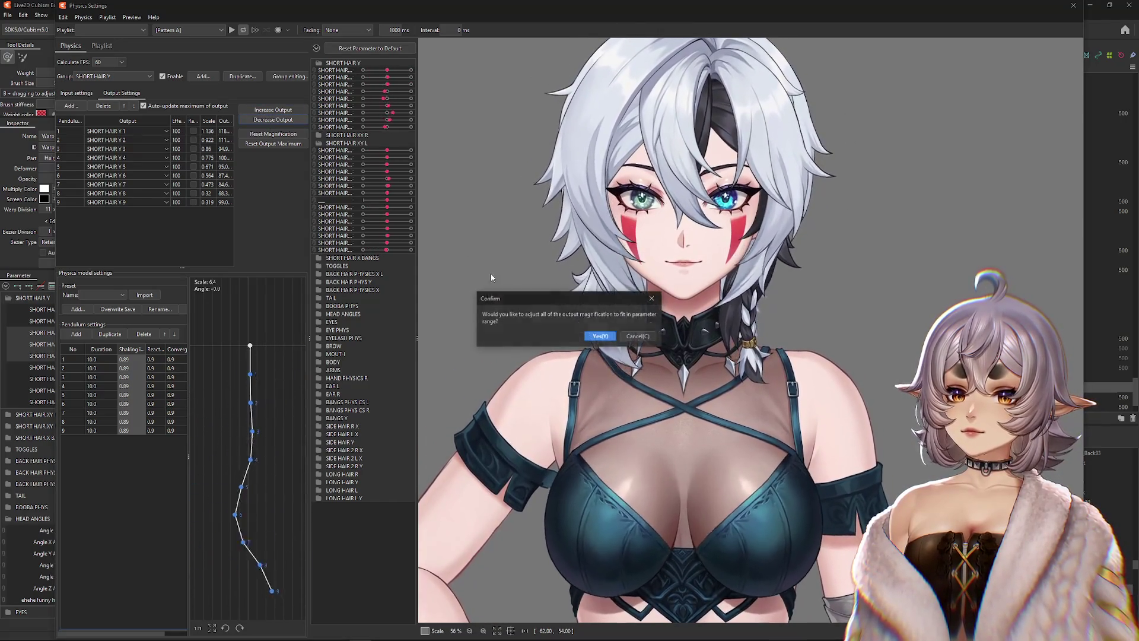
pyautogui.click(599, 336)
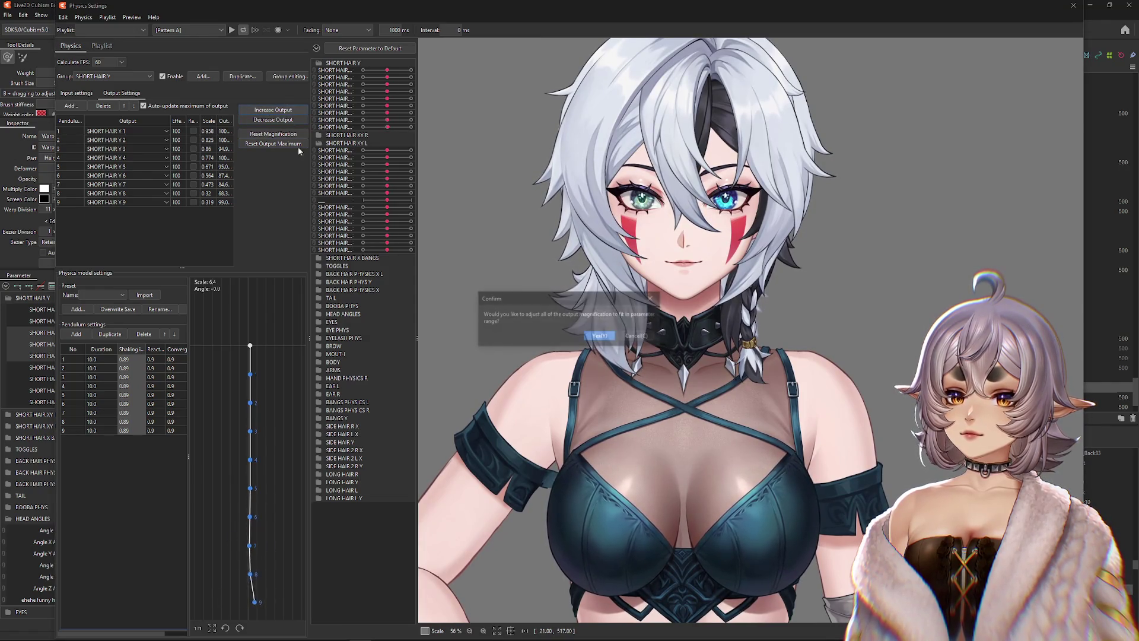
pyautogui.click(600, 336)
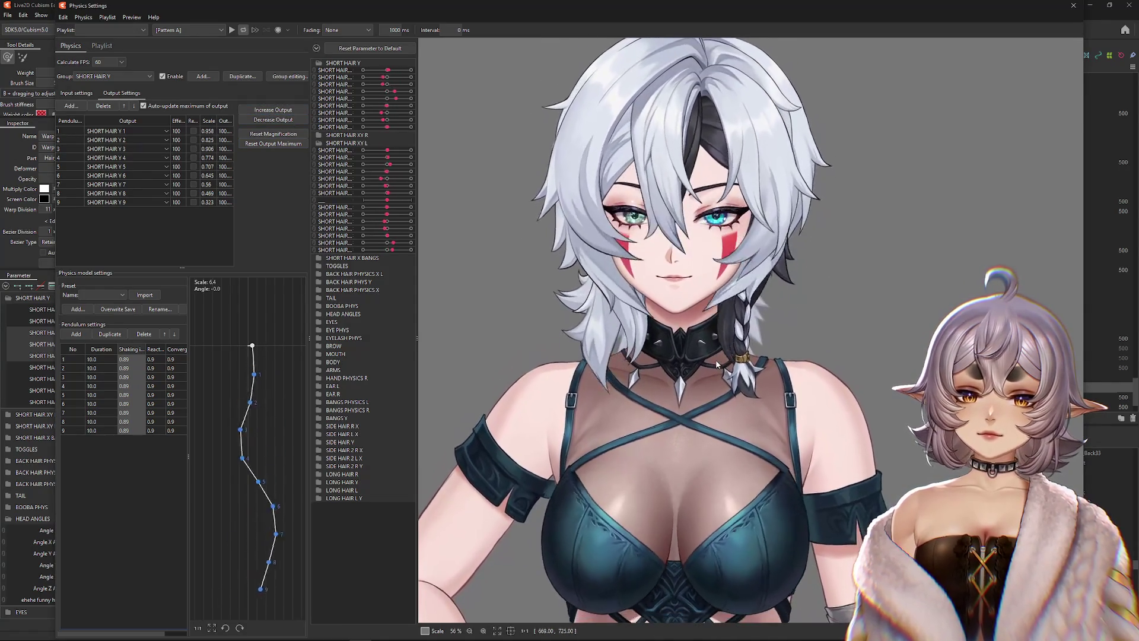
pyautogui.moveTo(716, 359)
pyautogui.mouseDown()
pyautogui.moveTo(759, 255)
pyautogui.moveTo(742, 308)
pyautogui.moveTo(764, 363)
pyautogui.moveTo(765, 320)
pyautogui.mouseUp()
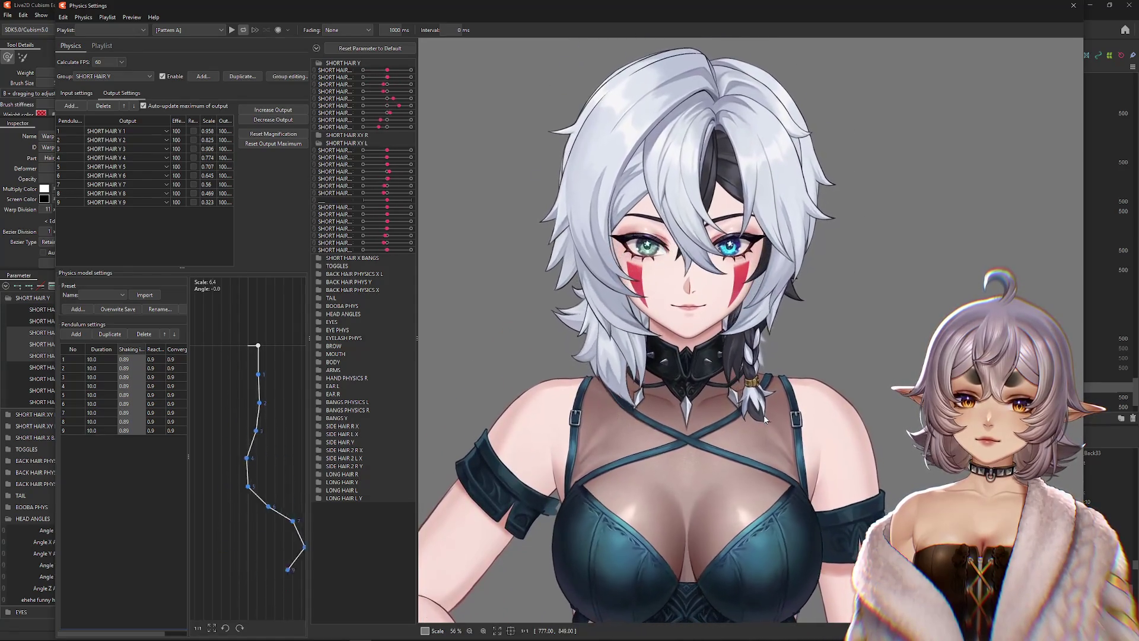
pyautogui.moveTo(772, 250)
pyautogui.mouseDown()
pyautogui.moveTo(751, 137)
pyautogui.moveTo(736, 410)
pyautogui.moveTo(718, 497)
pyautogui.moveTo(715, 474)
pyautogui.mouseUp()
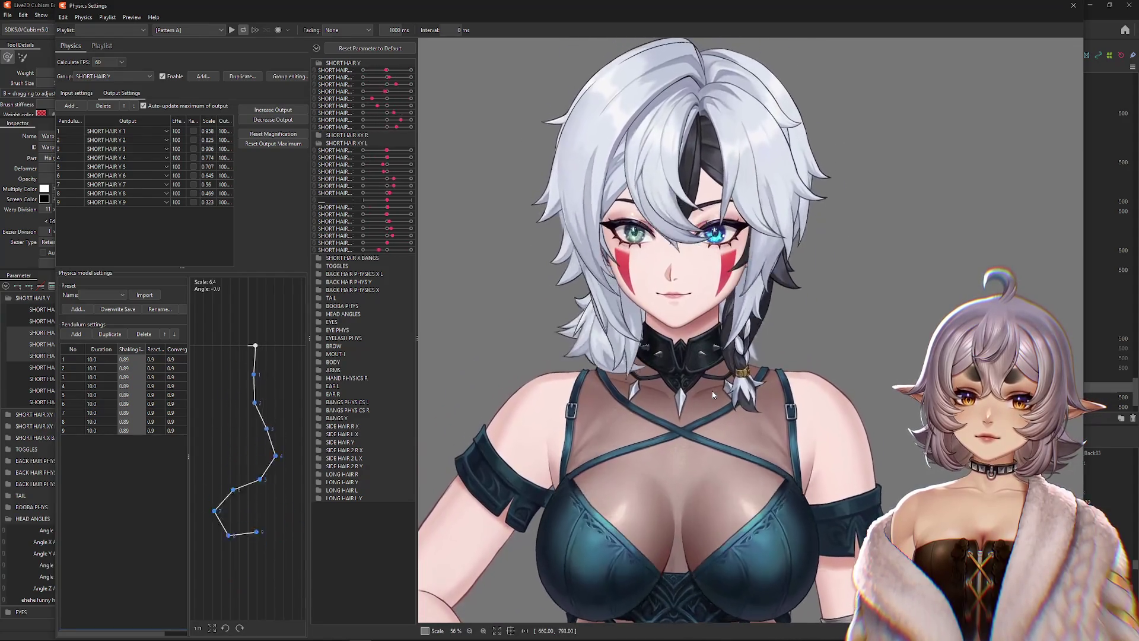
pyautogui.doubleClick(152, 359)
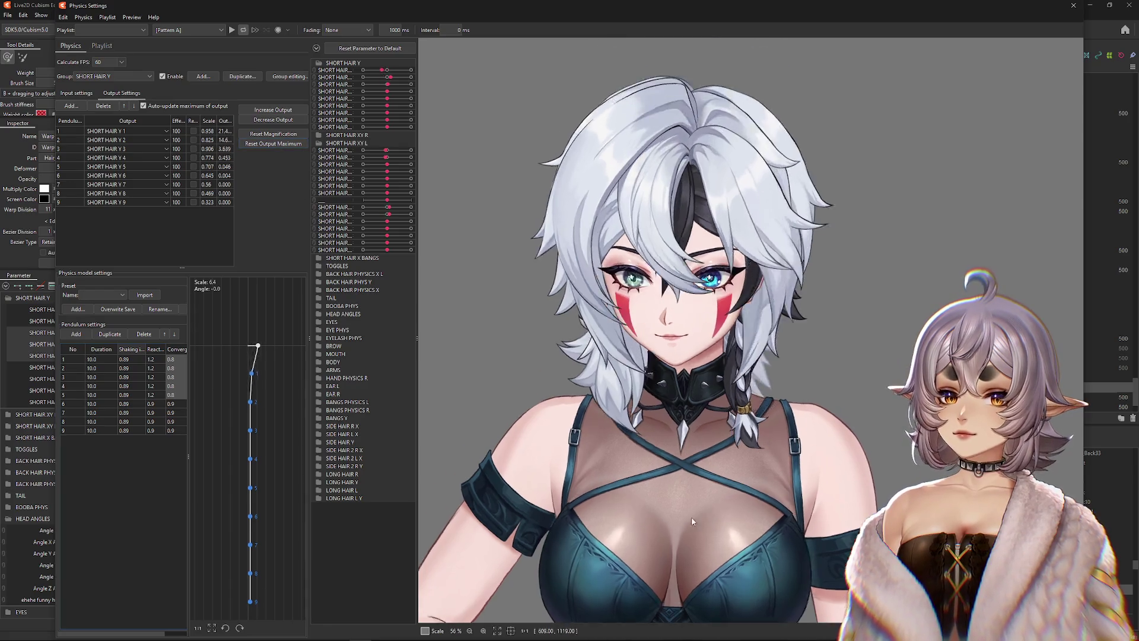
# - Accept fitting the outputs to the parameter range and swing the model to test the hair
pyautogui.scroll(3, 692, 517)
pyautogui.moveTo(692, 516); pyautogui.dragTo(754, 479)
pyautogui.scroll(-6, 754, 480)
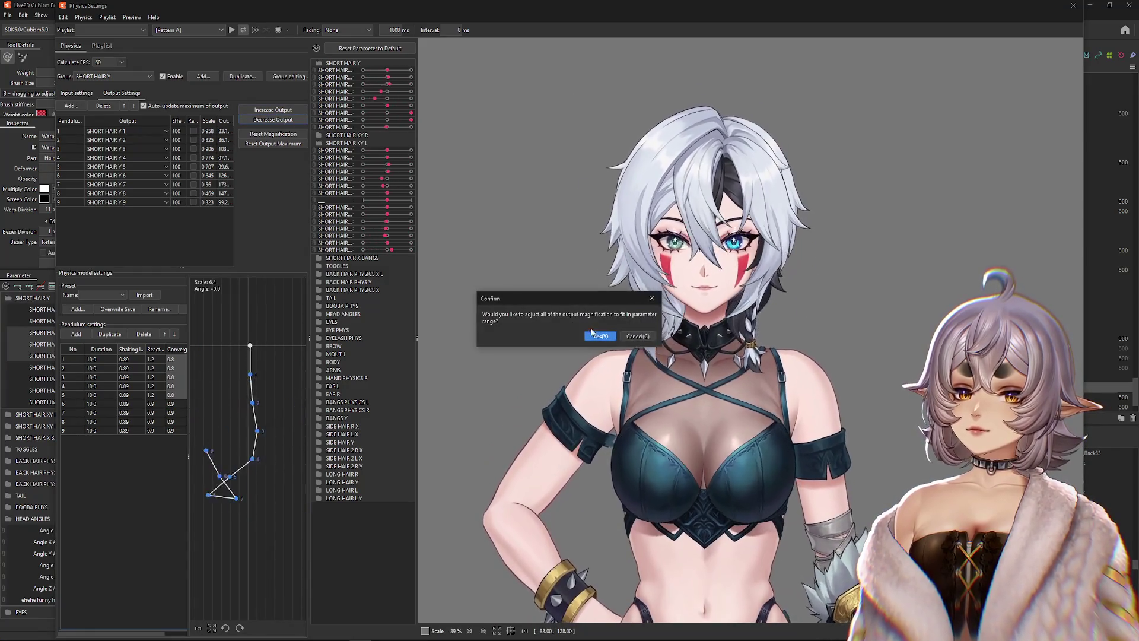
pyautogui.click(600, 336)
pyautogui.moveTo(712, 549)
pyautogui.mouseDown()
pyautogui.moveTo(751, 125)
pyautogui.moveTo(753, 386)
pyautogui.moveTo(745, 80)
pyautogui.moveTo(744, 478)
pyautogui.moveTo(757, 137)
pyautogui.mouseUp()
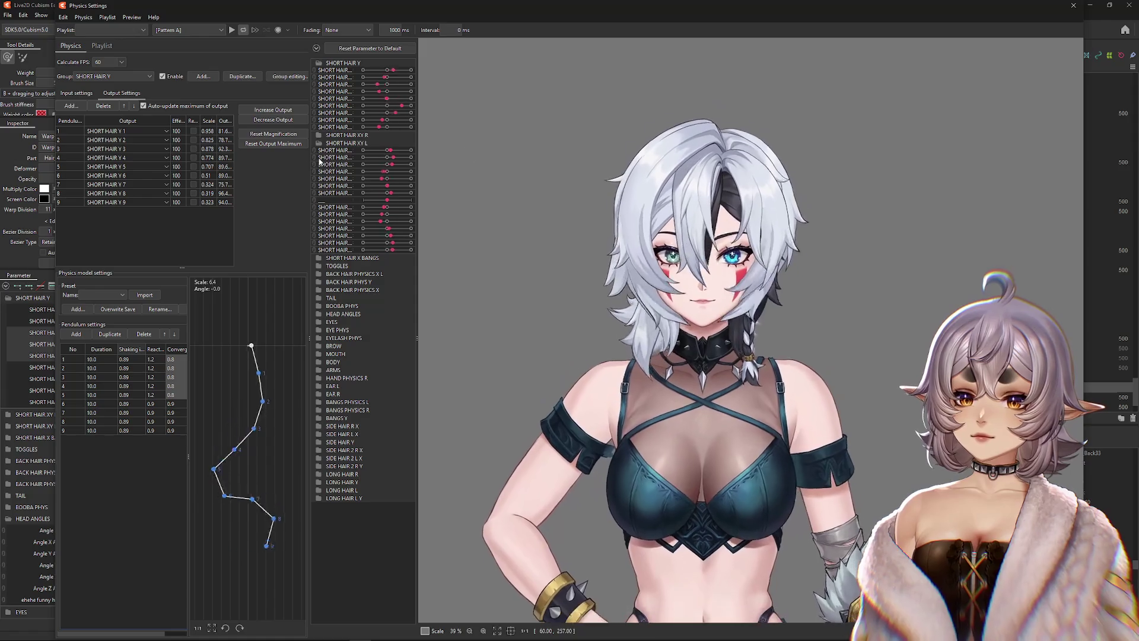
# - Set Shaking to 0.85 for short-hair pendulums 1–5 and bob the model to test
pyautogui.click(125, 394)
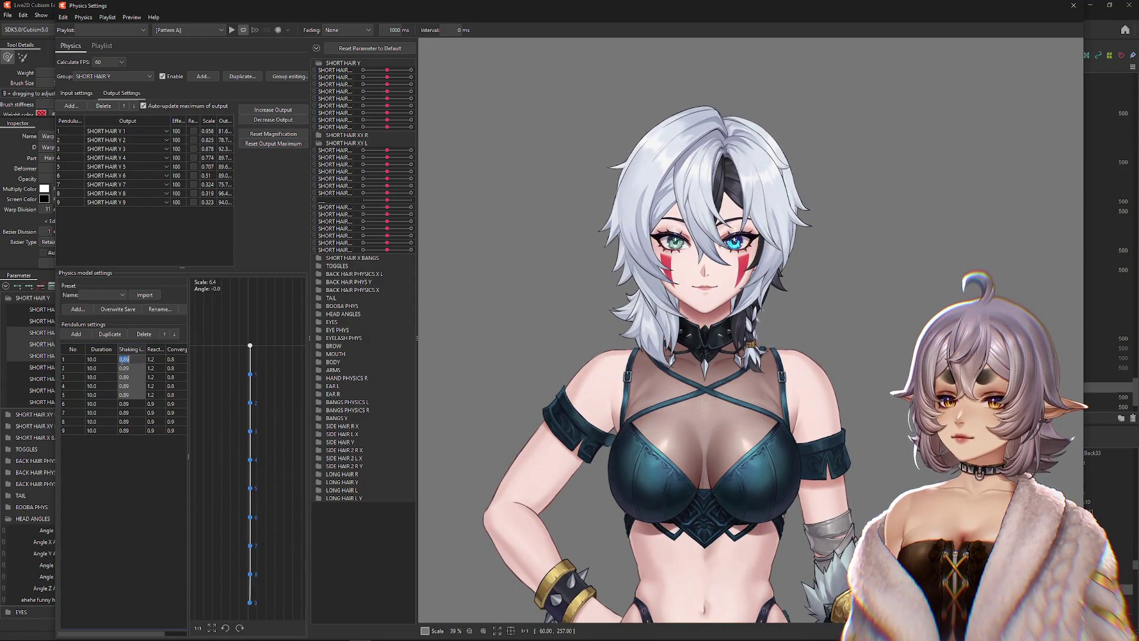
pyautogui.write('0')
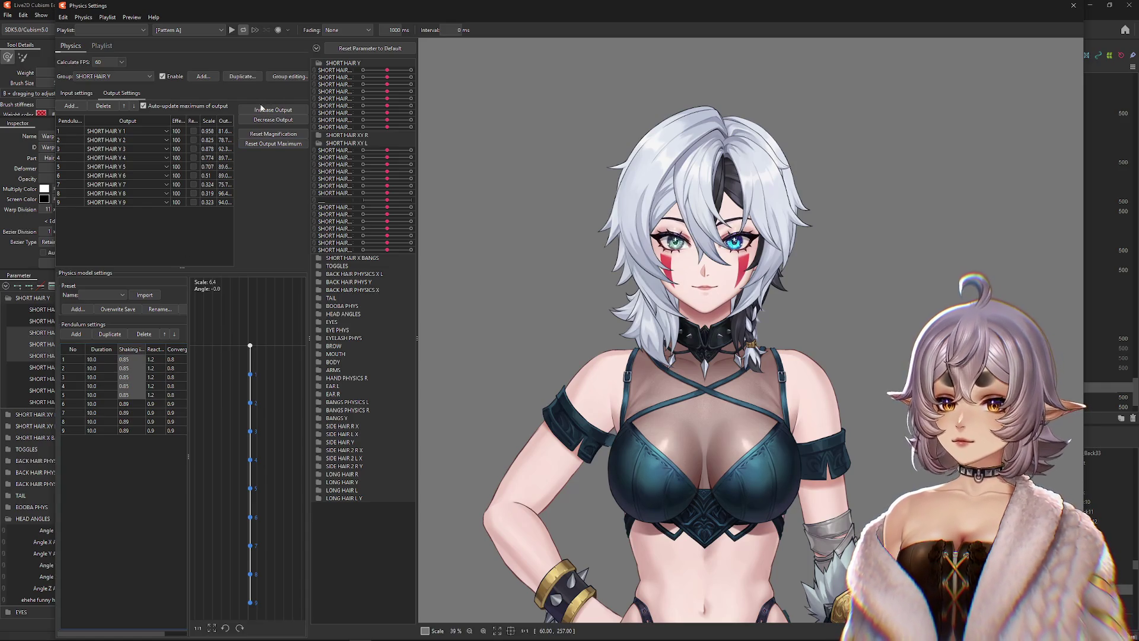
pyautogui.moveTo(597, 214)
pyautogui.mouseDown()
pyautogui.moveTo(702, 125)
pyautogui.moveTo(699, 71)
pyautogui.moveTo(685, 549)
pyautogui.moveTo(682, 178)
pyautogui.moveTo(694, 475)
pyautogui.moveTo(671, 15)
pyautogui.moveTo(674, 59)
pyautogui.moveTo(688, 18)
pyautogui.moveTo(710, 135)
pyautogui.moveTo(718, 424)
pyautogui.moveTo(745, 59)
pyautogui.moveTo(730, 356)
pyautogui.moveTo(742, 89)
pyautogui.moveTo(749, 243)
pyautogui.mouseUp()
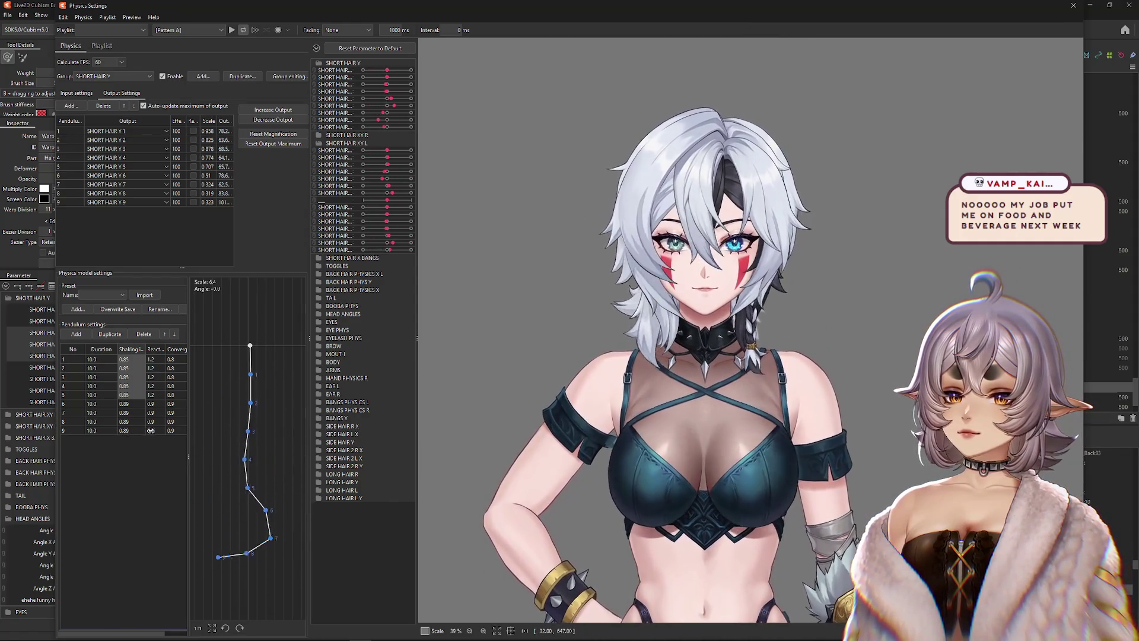
# - Set React to 1.0 for pendulums 3–5 and drag the model to retest the sway
pyautogui.doubleClick(160, 431)
pyautogui.moveTo(161, 431); pyautogui.dragTo(162, 405)
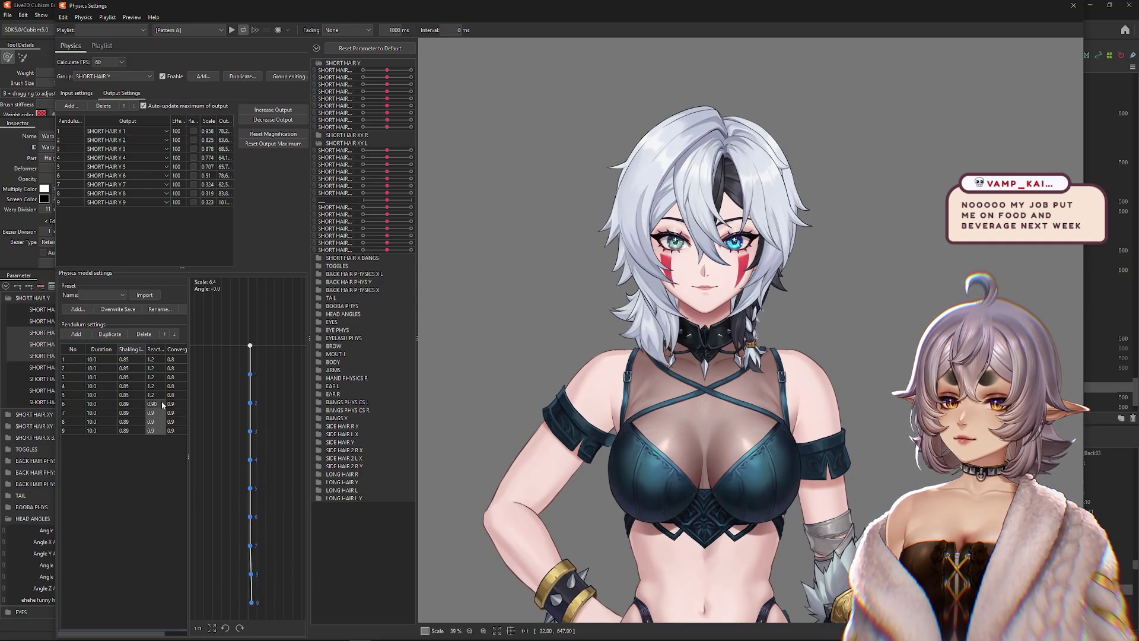
pyautogui.doubleClick(152, 375)
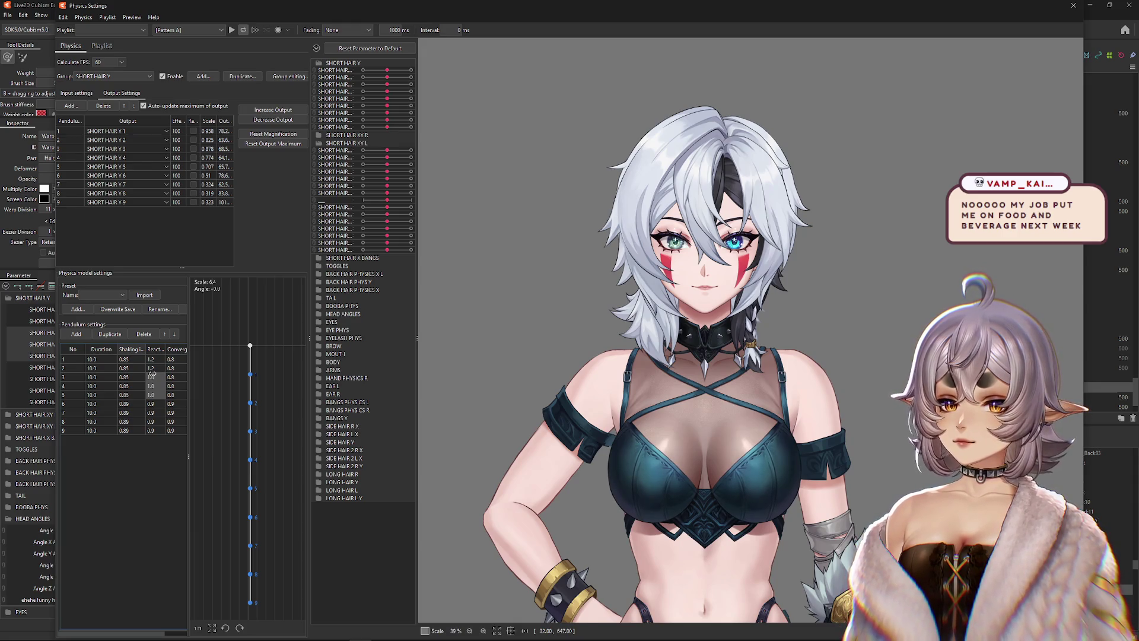
pyautogui.moveTo(712, 148)
pyautogui.mouseDown()
pyautogui.moveTo(779, 200)
pyautogui.moveTo(785, 410)
pyautogui.moveTo(773, 110)
pyautogui.moveTo(738, 84)
pyautogui.moveTo(764, 439)
pyautogui.mouseUp()
pyautogui.moveTo(738, 360)
pyautogui.mouseDown()
pyautogui.moveTo(727, 538)
pyautogui.moveTo(730, 34)
pyautogui.moveTo(757, 395)
pyautogui.moveTo(735, 614)
pyautogui.moveTo(733, 415)
pyautogui.mouseUp()
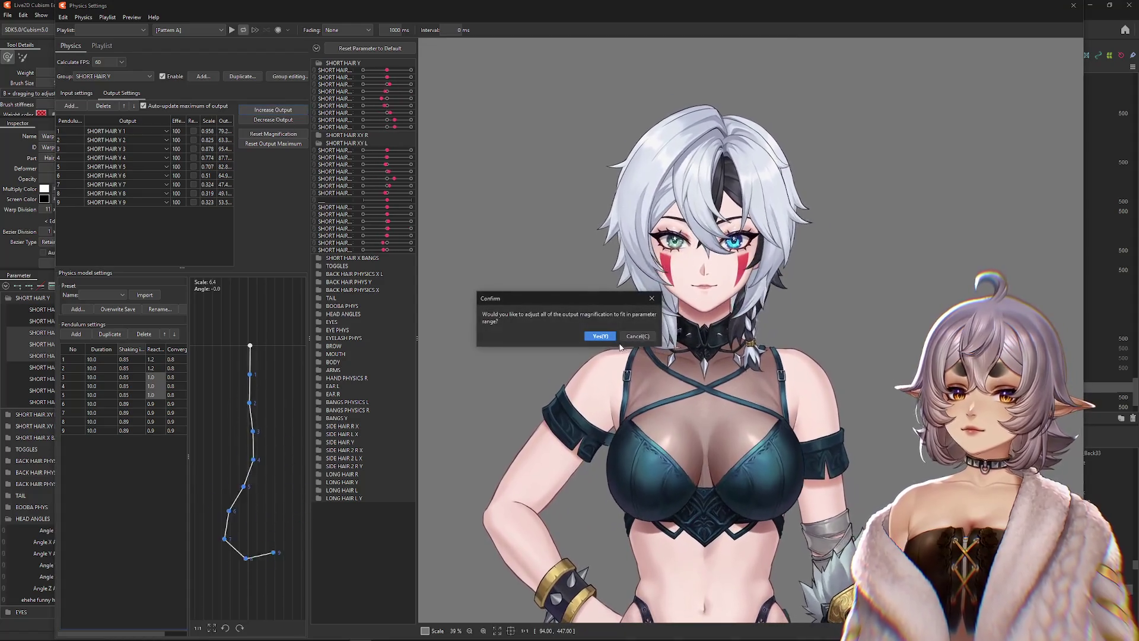
# - Confirm rescaling the short-hair outputs twice, swinging the model in between to test
pyautogui.click(600, 336)
pyautogui.moveTo(608, 339)
pyautogui.mouseDown()
pyautogui.moveTo(748, 464)
pyautogui.moveTo(738, 267)
pyautogui.mouseUp()
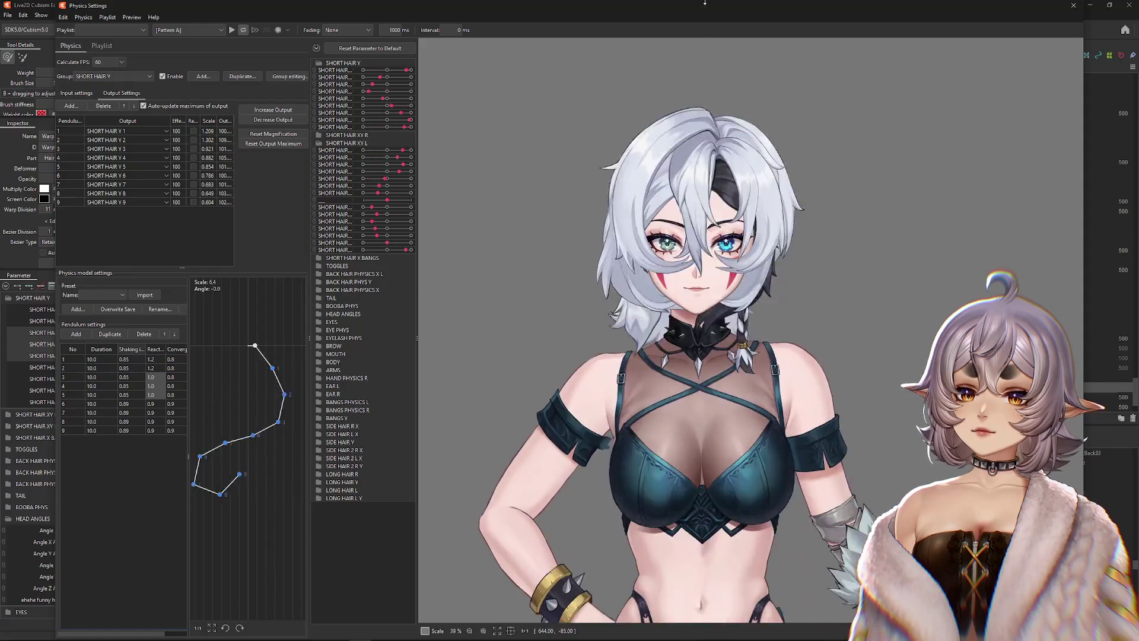
pyautogui.scroll(-2, 786, 493)
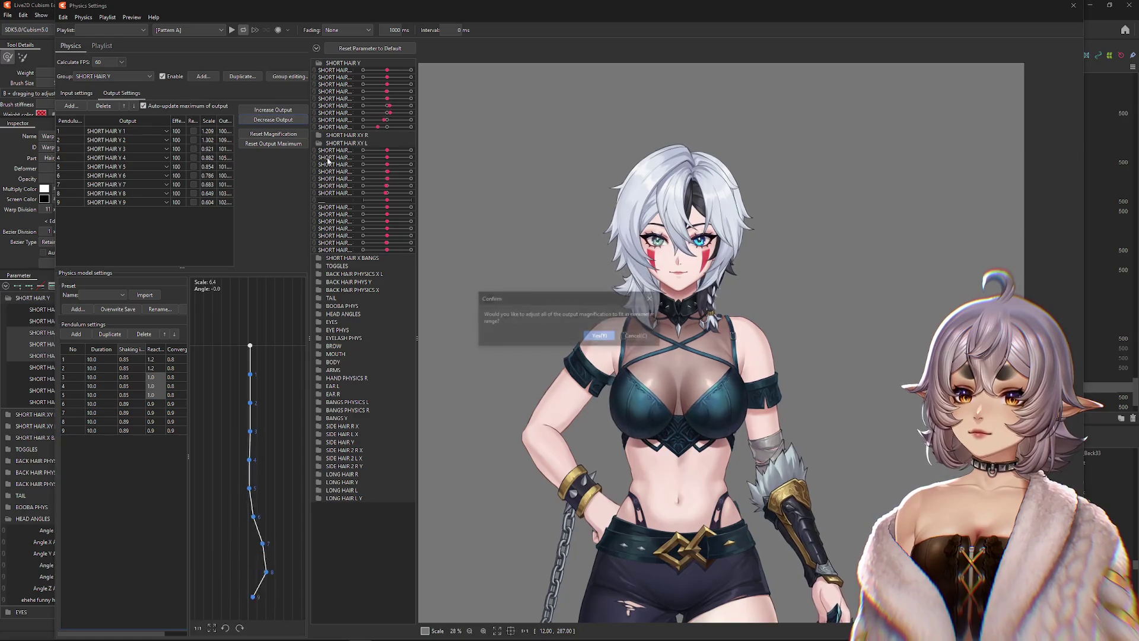
pyautogui.click(601, 337)
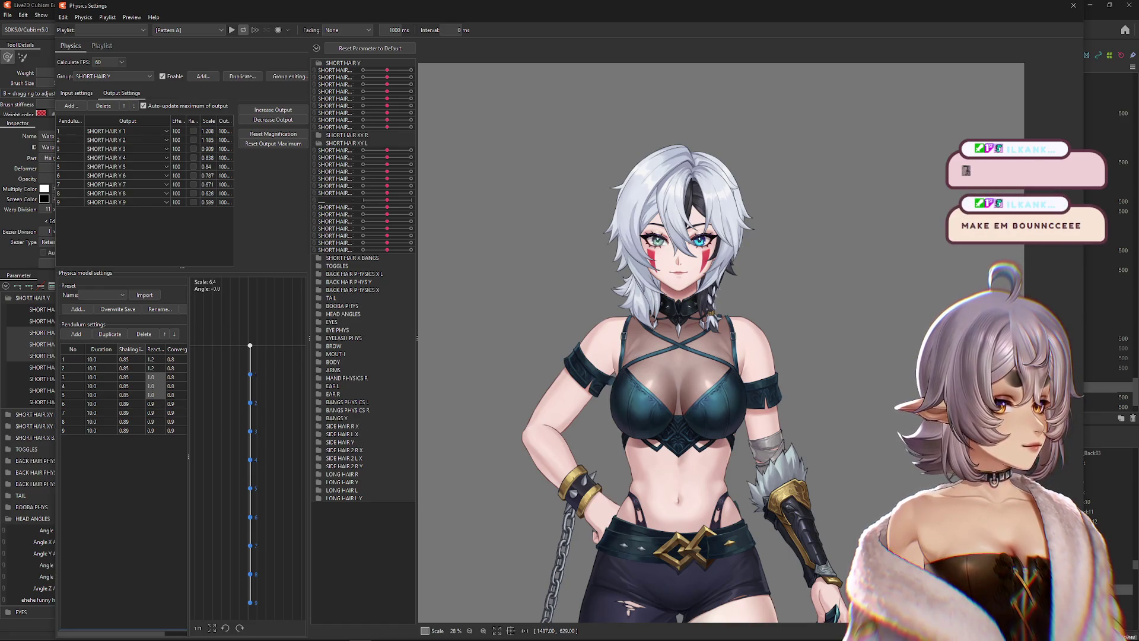
# - Swing and turn the model to preview the hair sway, then close Physics Settings
pyautogui.scroll(2, 719, 306)
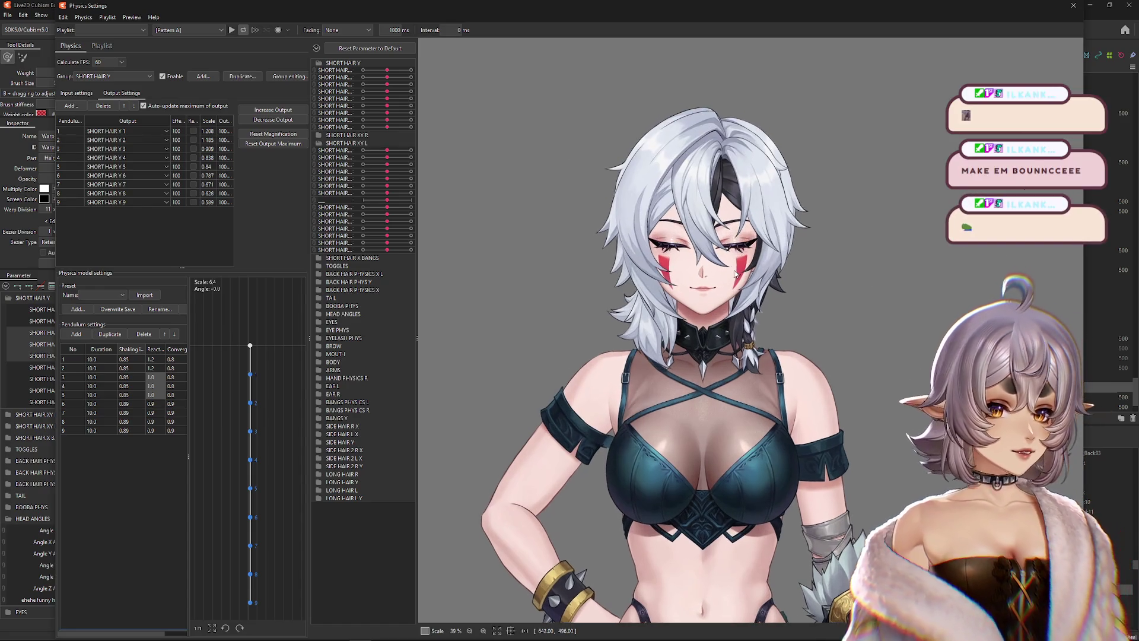
pyautogui.moveTo(718, 306)
pyautogui.mouseDown()
pyautogui.moveTo(730, 447)
pyautogui.moveTo(574, 401)
pyautogui.moveTo(671, 386)
pyautogui.moveTo(564, 394)
pyautogui.moveTo(1072, 382)
pyautogui.moveTo(459, 386)
pyautogui.moveTo(576, 414)
pyautogui.moveTo(884, 392)
pyautogui.moveTo(1003, 404)
pyautogui.mouseUp()
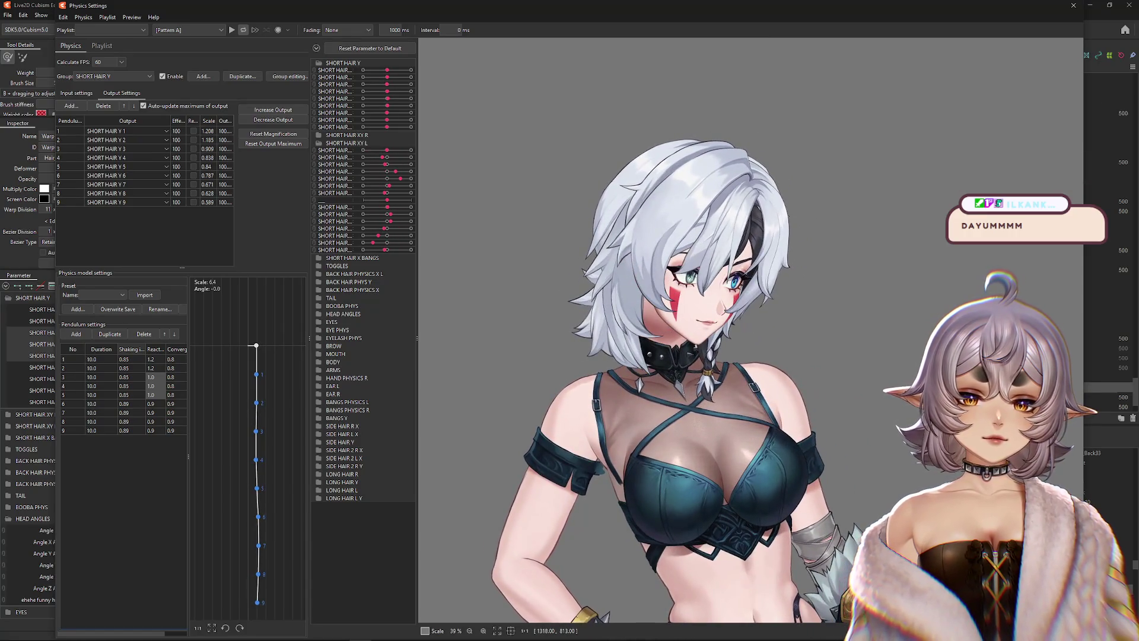
pyautogui.moveTo(792, 403)
pyautogui.mouseDown()
pyautogui.moveTo(515, 404)
pyautogui.moveTo(714, 405)
pyautogui.moveTo(553, 390)
pyautogui.mouseUp()
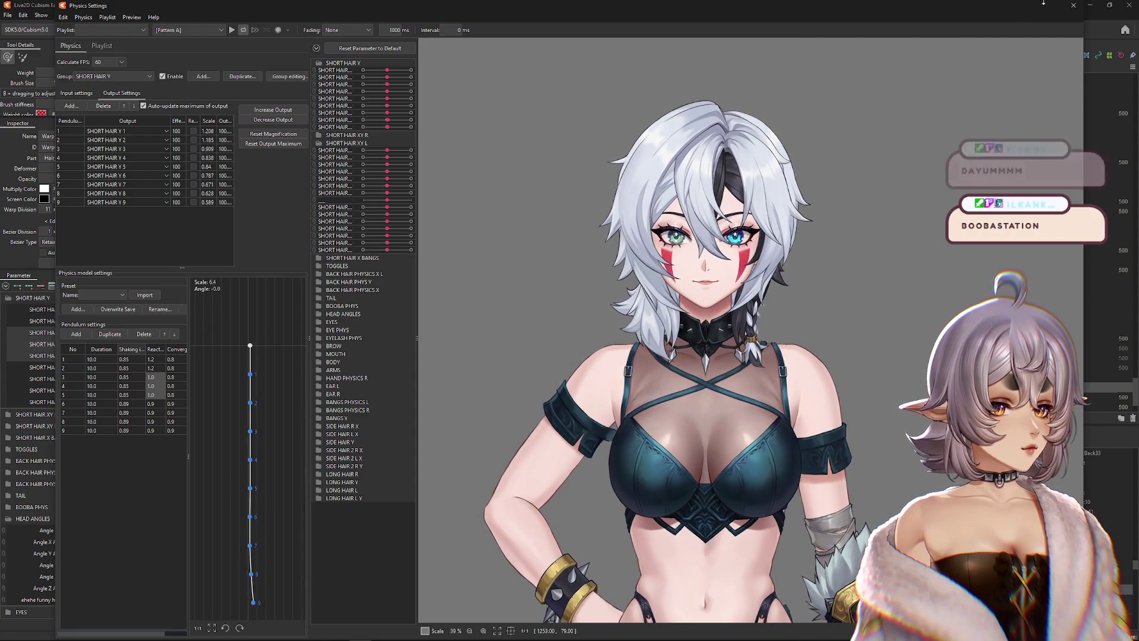
pyautogui.click(1073, 5)
pyautogui.rightClick(273, 300)
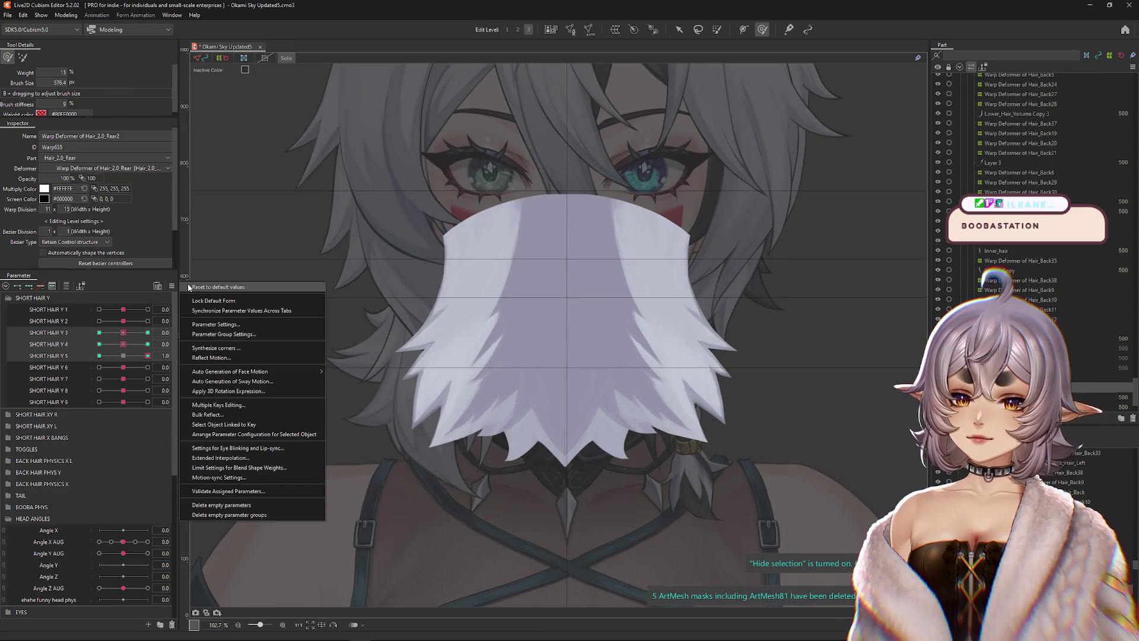
# - Reset all parameters to their default values and pan the view over the model
pyautogui.click(297, 333)
pyautogui.moveTo(507, 364); pyautogui.dragTo(507, 287)
pyautogui.scroll(-3, 506, 287)
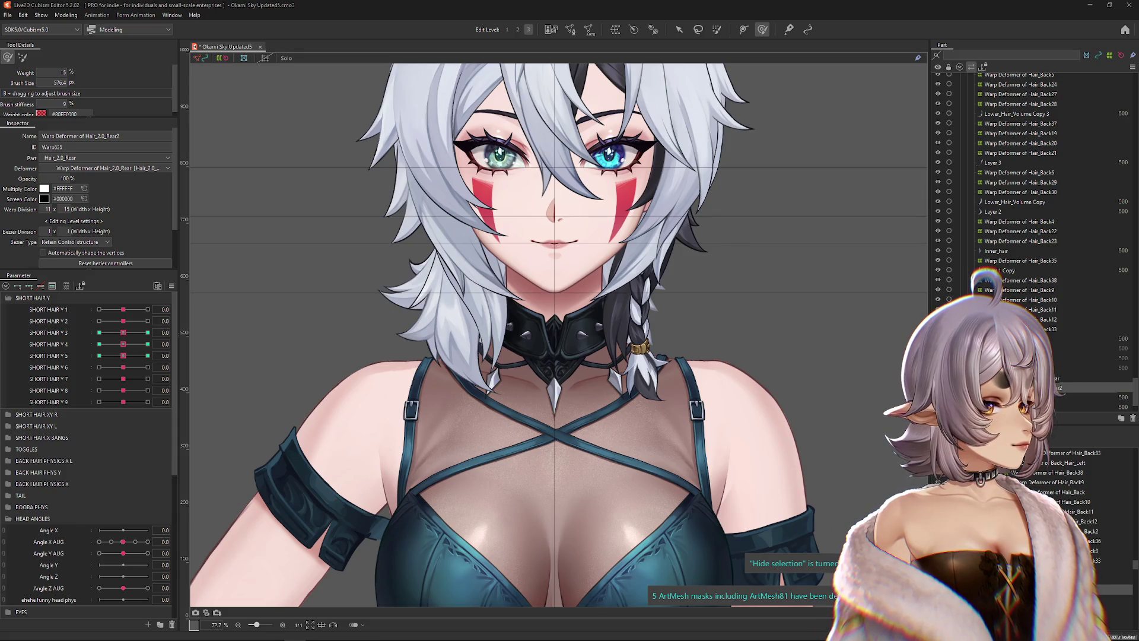
pyautogui.scroll(-3, 750, 336)
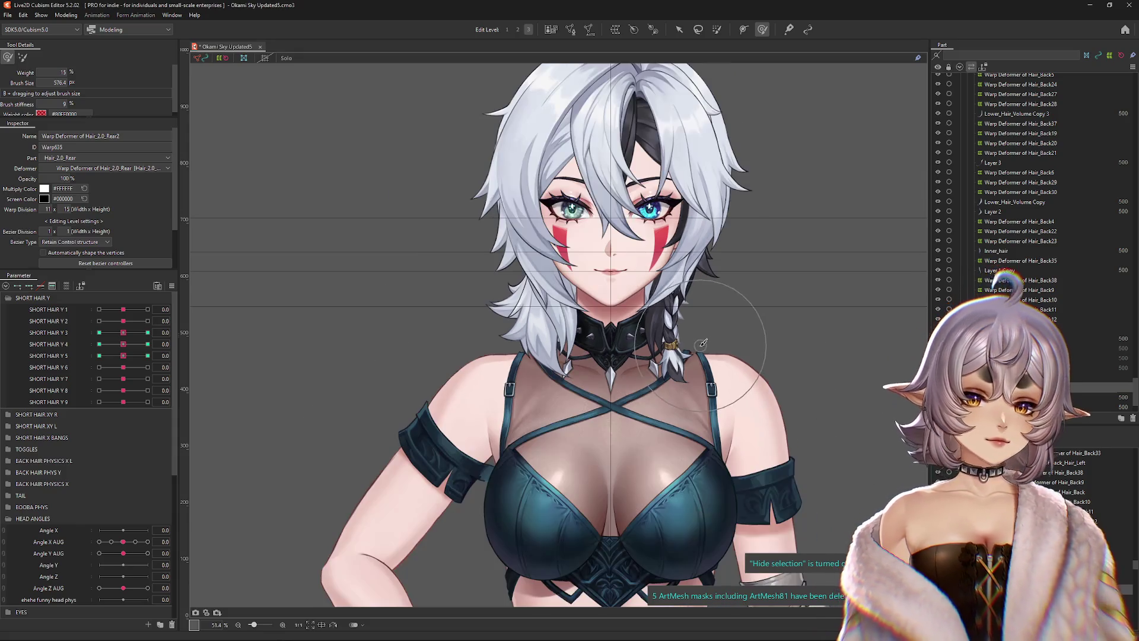
pyautogui.click(172, 286)
pyautogui.scroll(3, 499, 354)
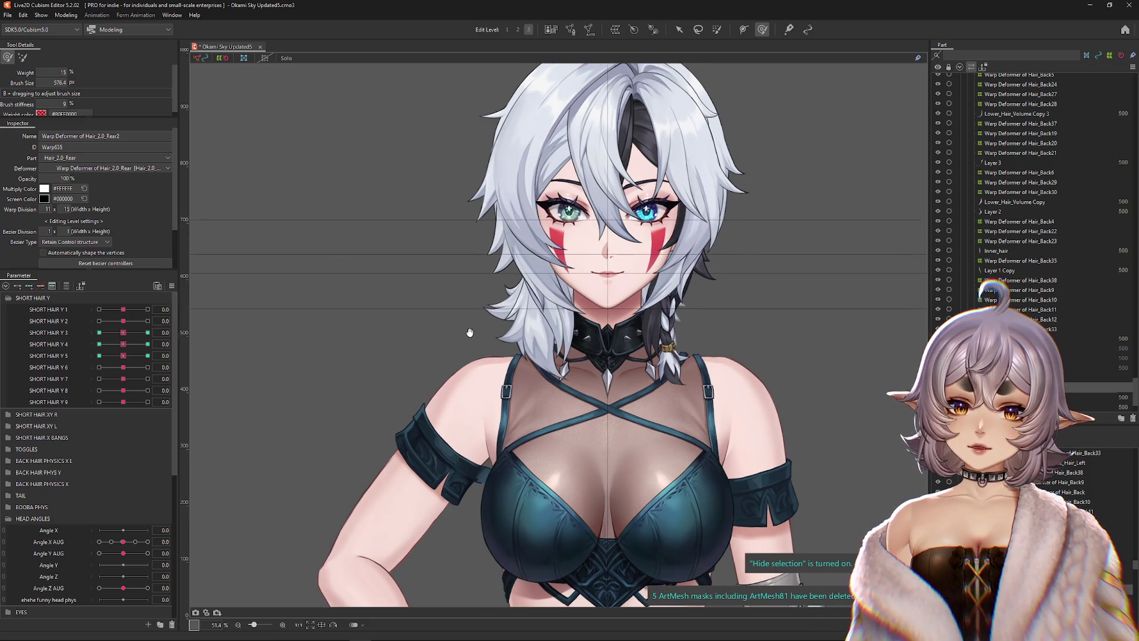
# - Pick the right-side hair mesh '1' under Warp Deformer of Right3 and switch to the Arrow tool
pyautogui.rightClick(498, 354)
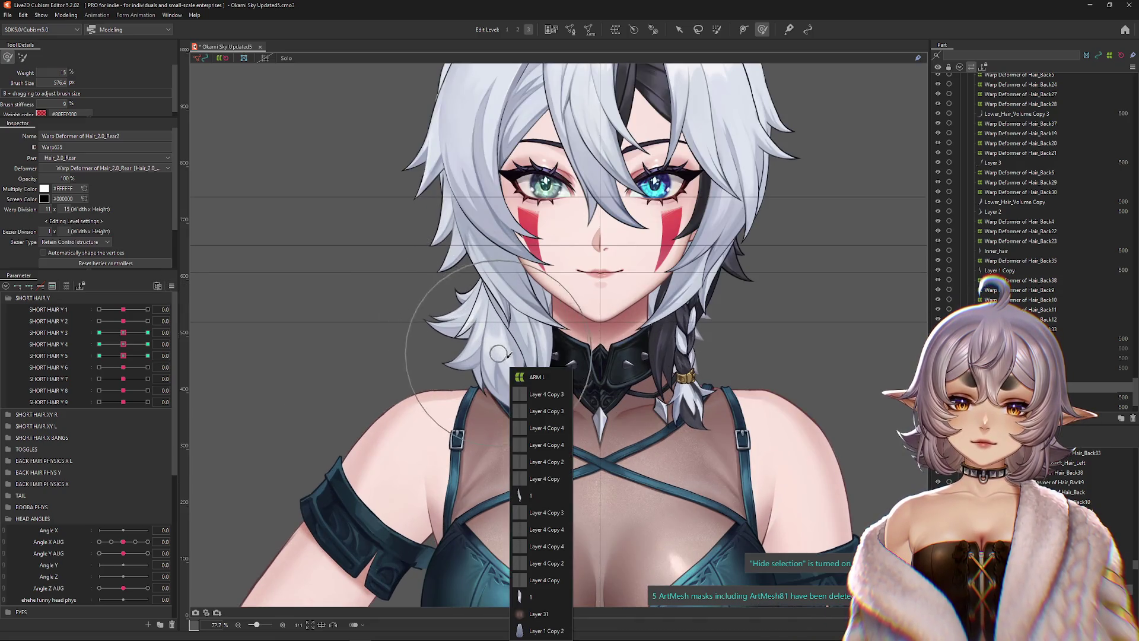
pyautogui.click(534, 494)
pyautogui.rightClick(506, 378)
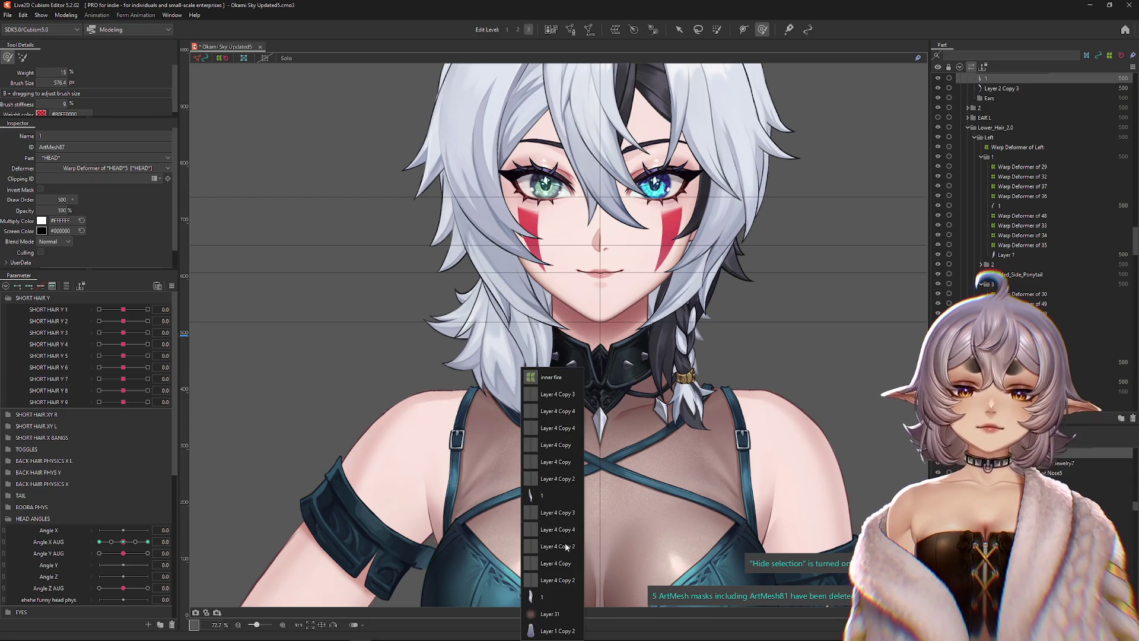
pyautogui.click(541, 597)
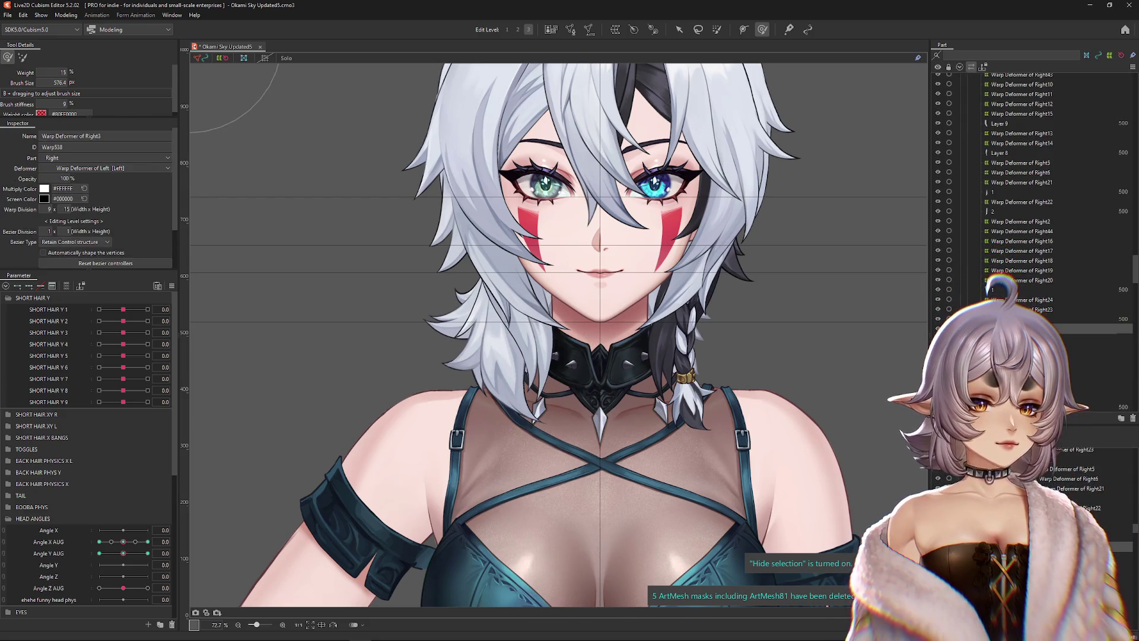
pyautogui.scroll(-3, 721, 437)
pyautogui.click(678, 31)
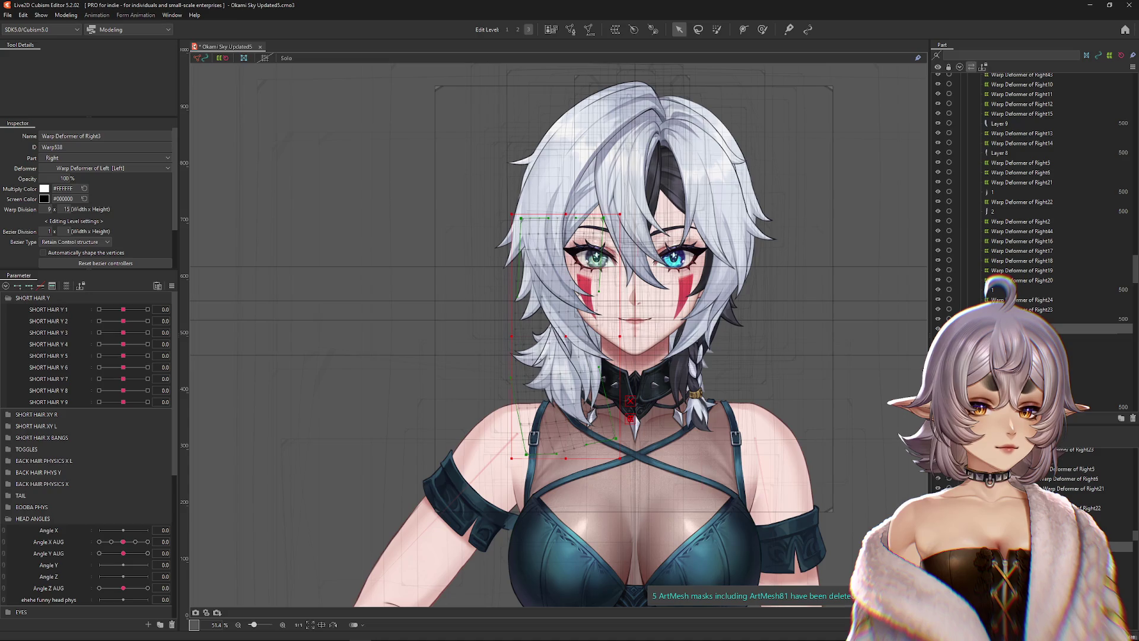
# - Select Warp Deformers of Right9 and Right3 and create Warp Deformer of Right51 as their parent
pyautogui.click(633, 261)
pyautogui.click(634, 261)
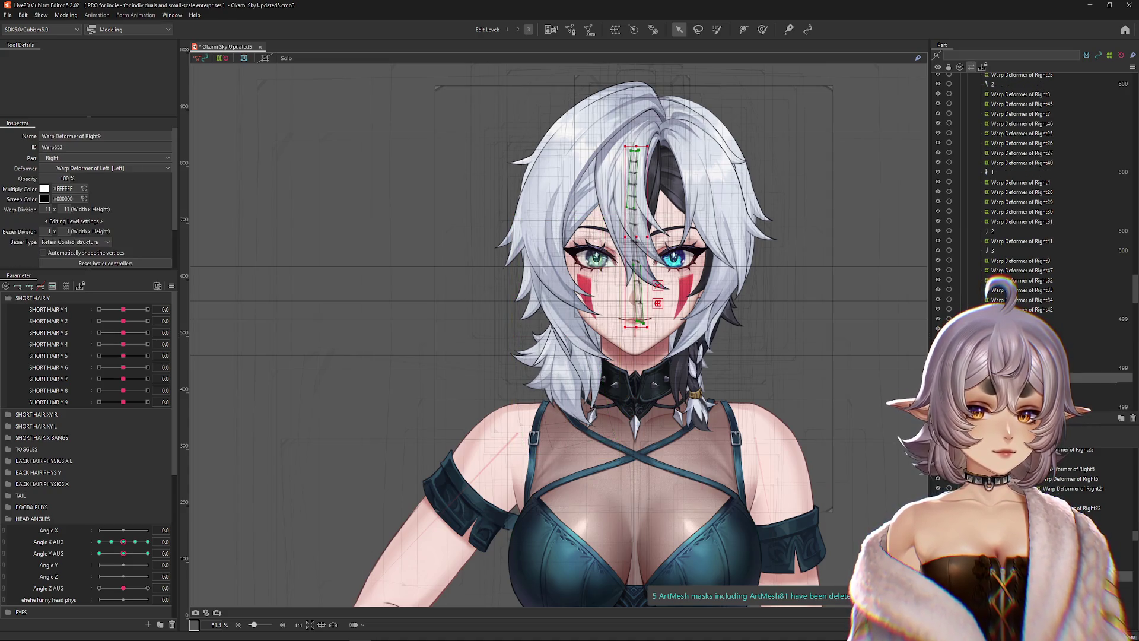
pyautogui.keyDown('shift'); pyautogui.click(669, 218); pyautogui.keyUp('shift')
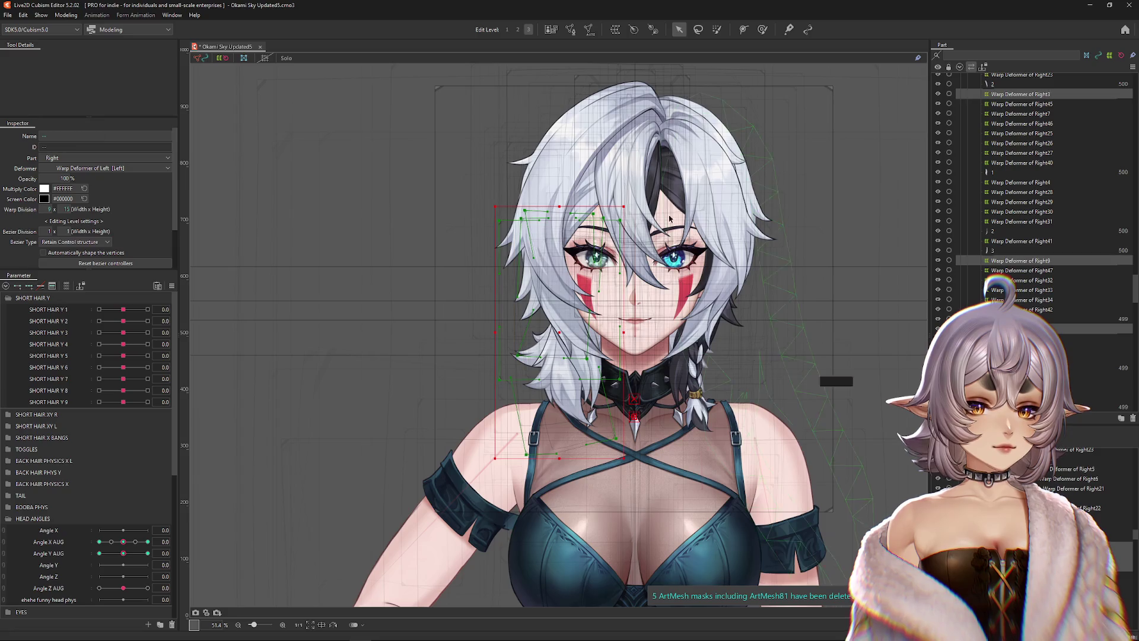
pyautogui.click(614, 30)
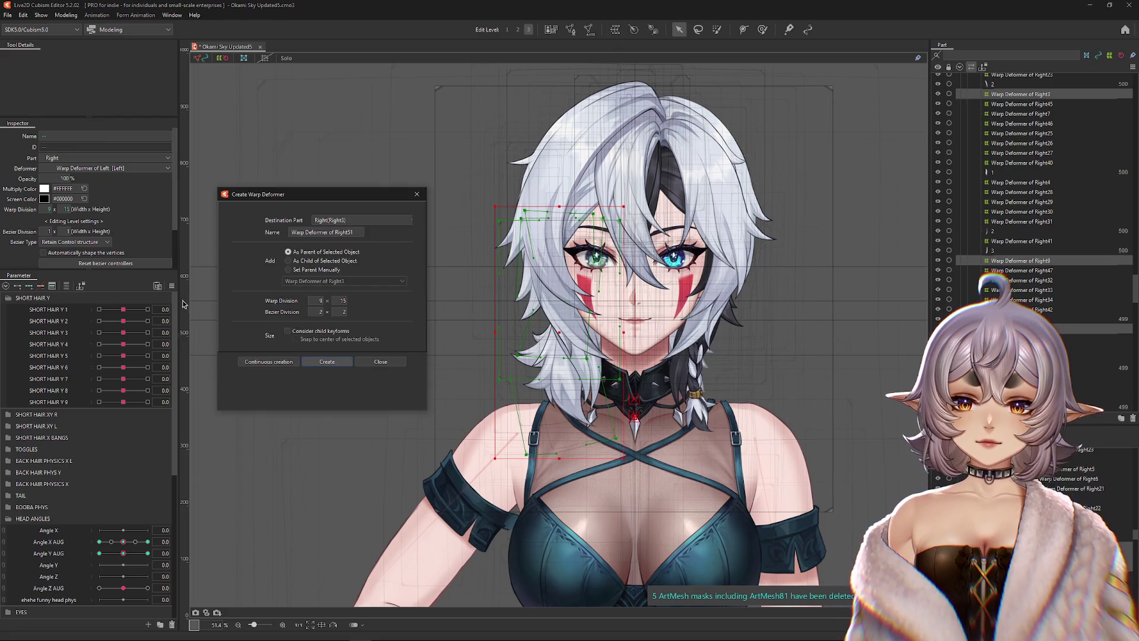
pyautogui.press('Return')
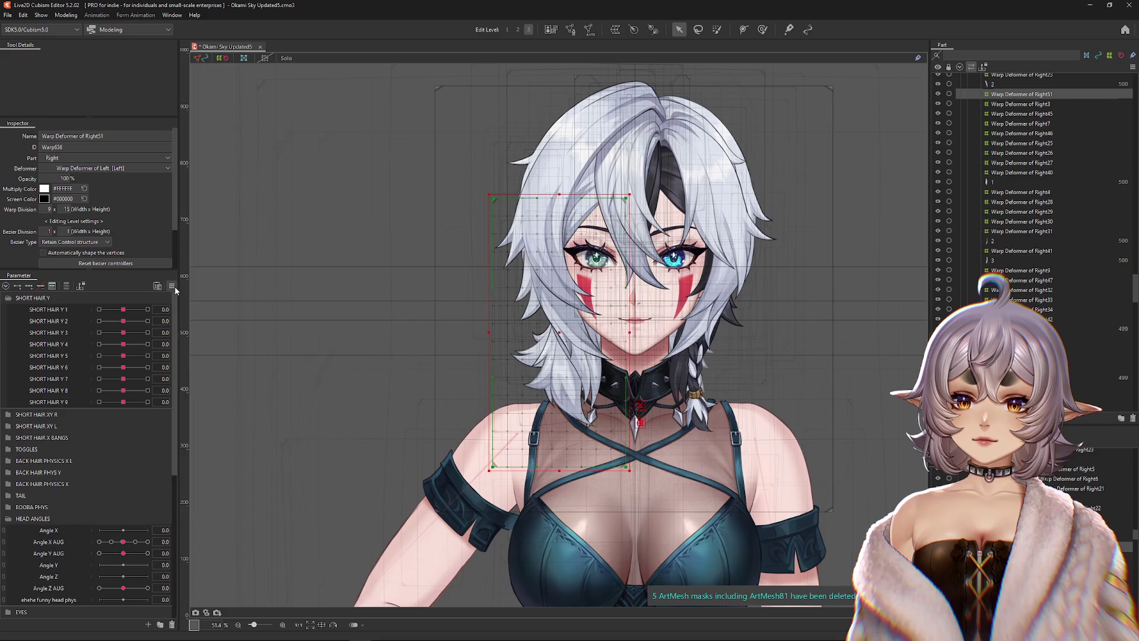
pyautogui.keyDown('shift'); pyautogui.click(1020, 368); pyautogui.keyUp('shift')
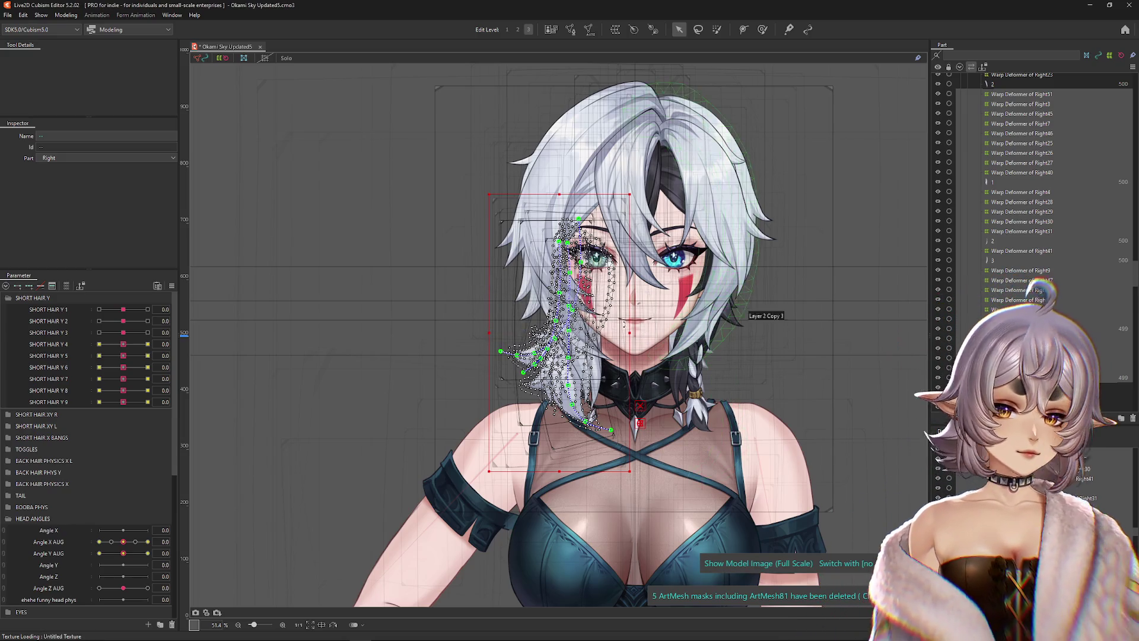
# - Reflect the hair strand mesh horizontally, then undo the mirroring
pyautogui.rightClick(626, 440)
pyautogui.click(647, 515)
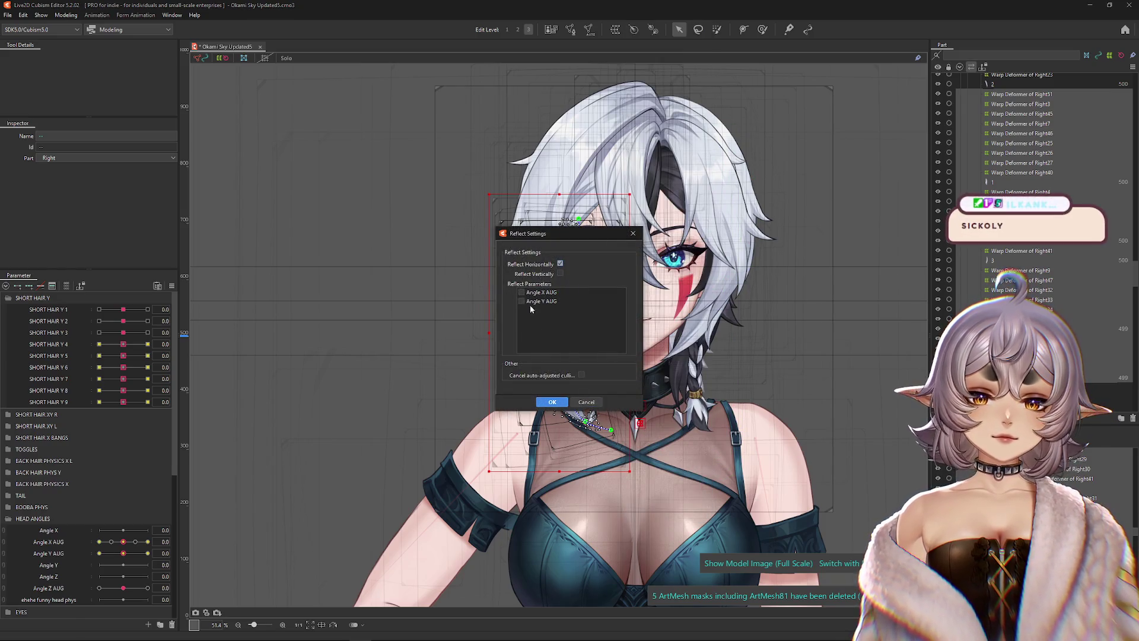
pyautogui.click(552, 403)
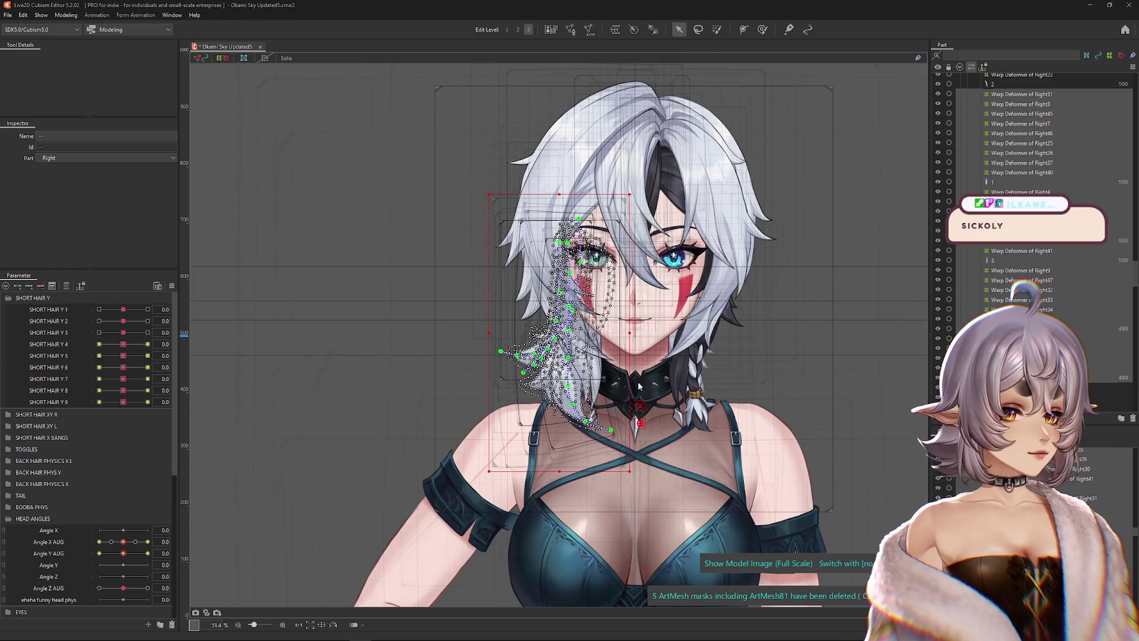
pyautogui.hotkey('ctrl', 'z')
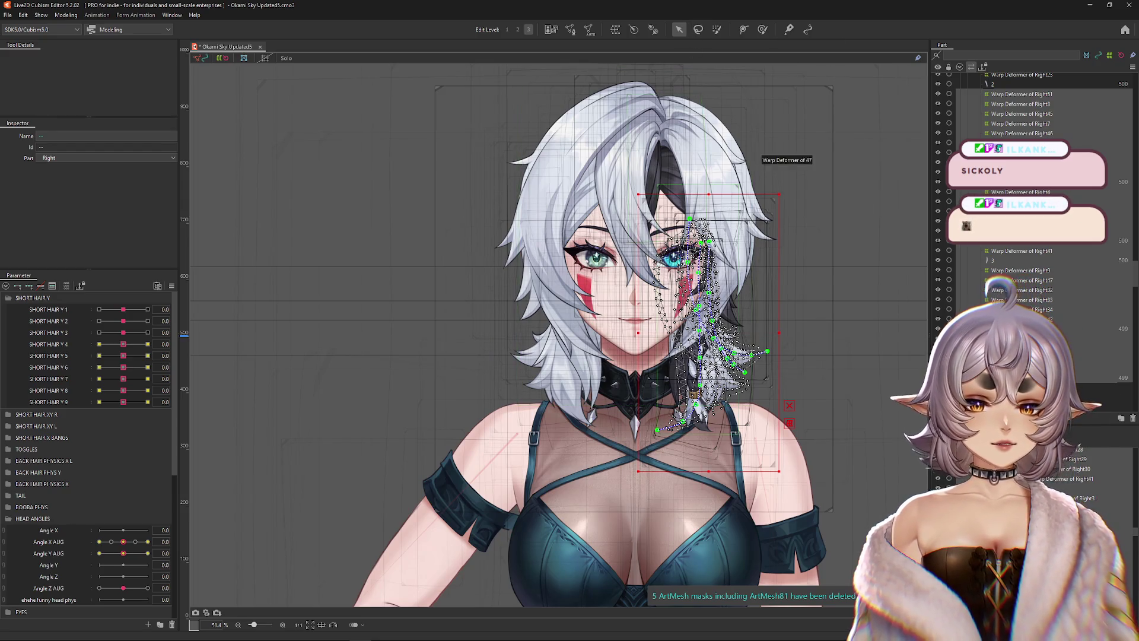
# - Select Warp Deformer of Right51, nudge it slightly right, then delete it
pyautogui.click(770, 454)
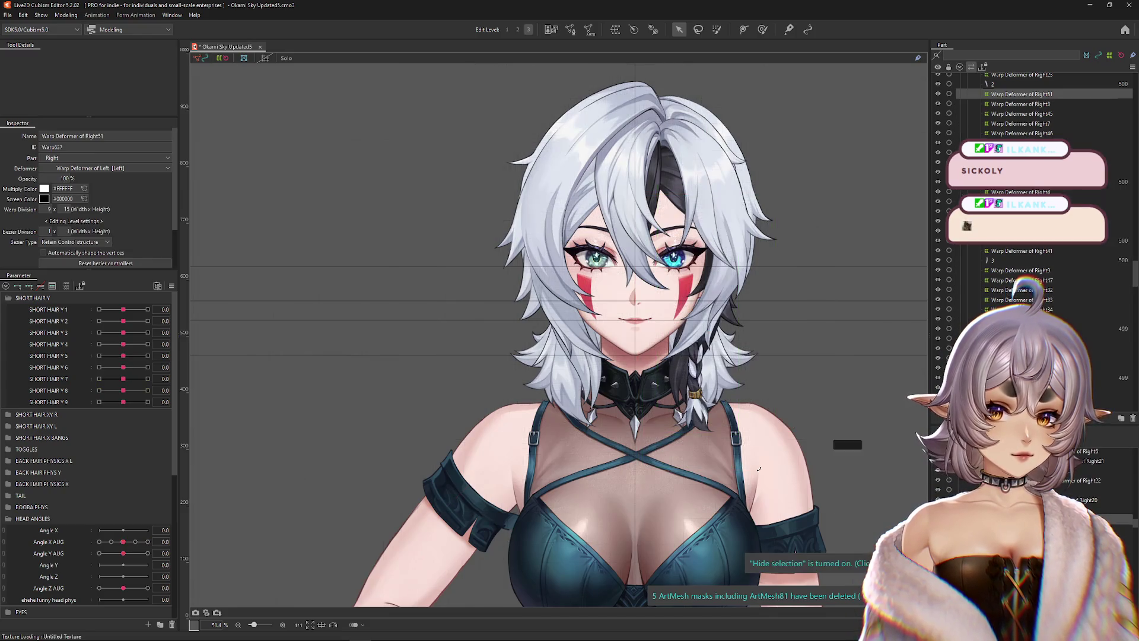
pyautogui.scroll(3, 765, 454)
pyautogui.press('Escape')
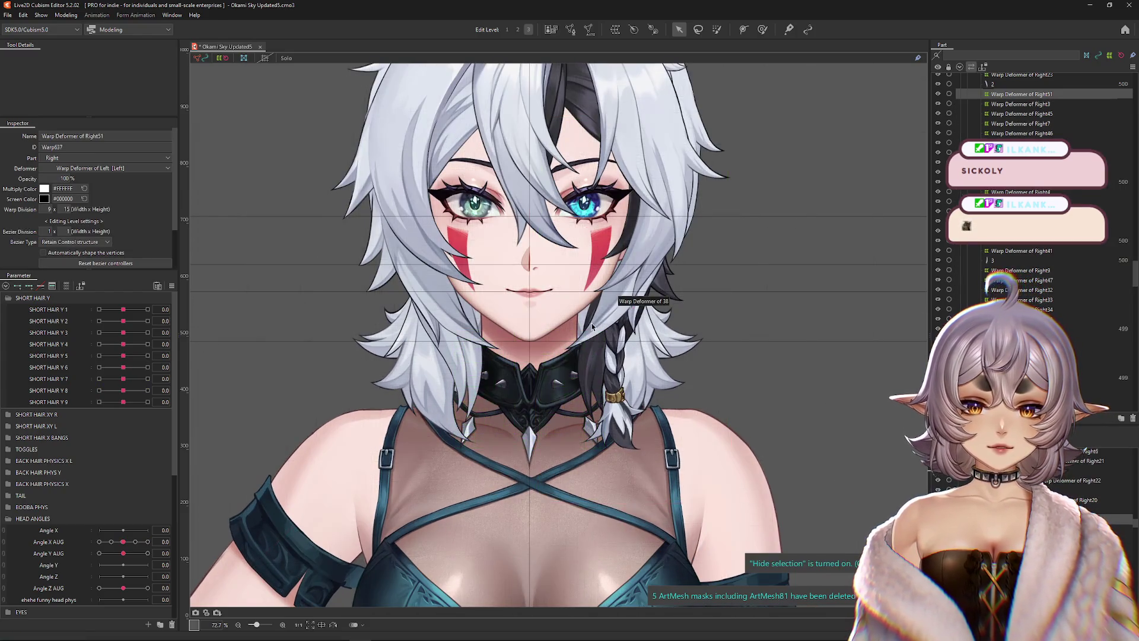
pyautogui.hotkey('ctrl', 'h')
pyautogui.moveTo(628, 316); pyautogui.dragTo(631, 316)
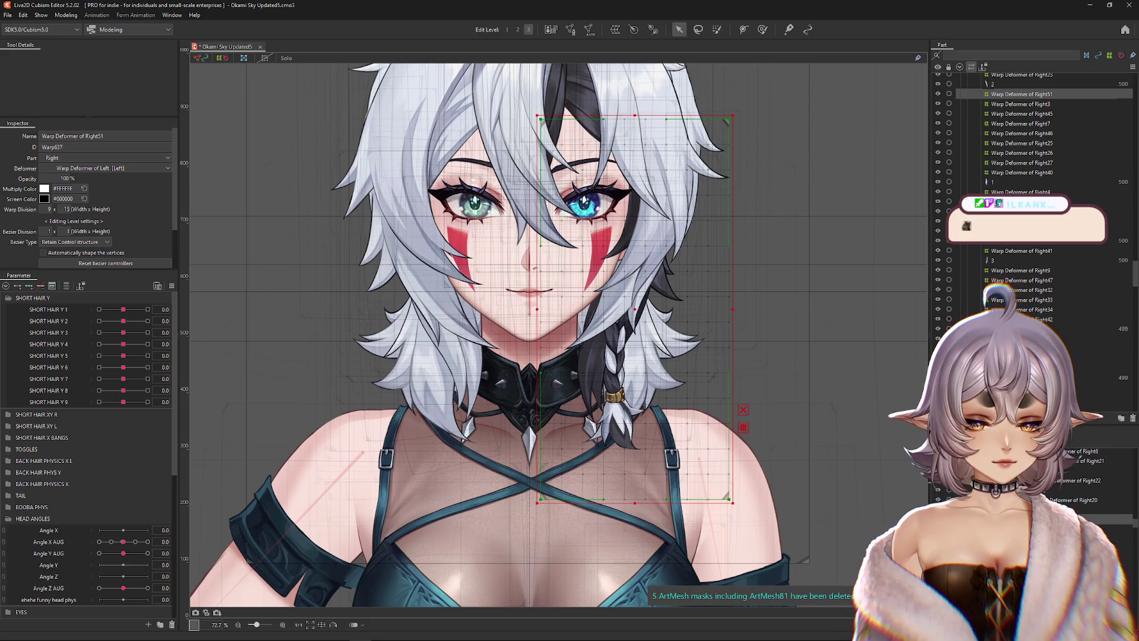
pyautogui.press('Delete')
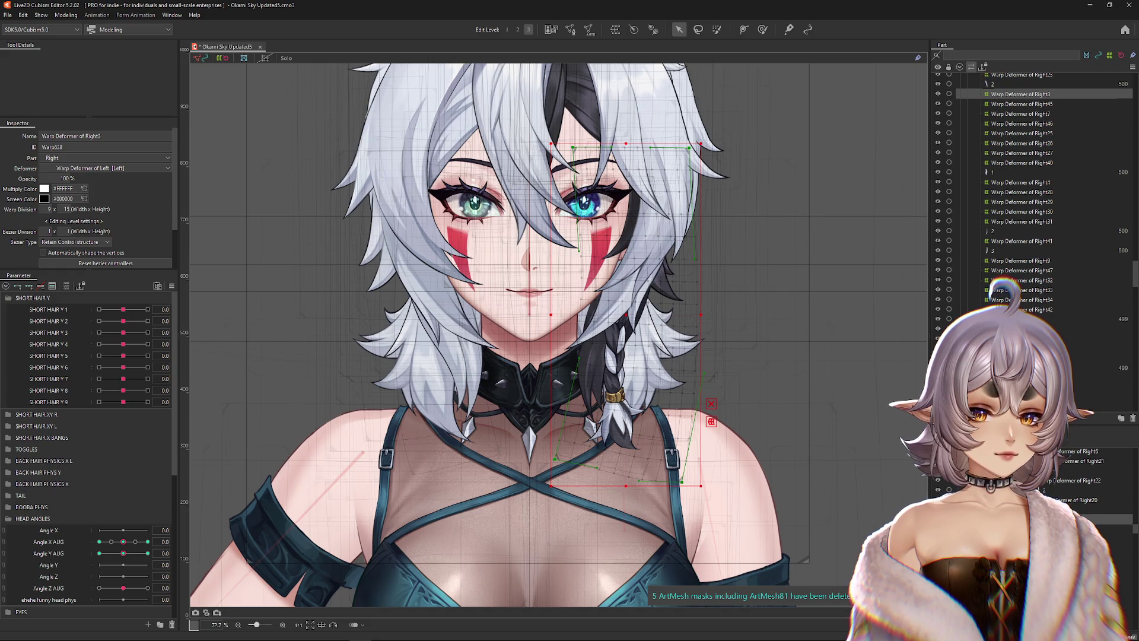
# - With Right9 selected and outlines hidden, turn the head via Angle X AUG to -30 and tilt it with Angle Y AUG
pyautogui.keyDown('ctrl'); pyautogui.click(1020, 260); pyautogui.keyUp('ctrl')
pyautogui.hotkey('ctrl', 'h')
pyautogui.moveTo(128, 541)
pyautogui.mouseDown()
pyautogui.moveTo(89, 542)
pyautogui.moveTo(154, 530)
pyautogui.moveTo(61, 540)
pyautogui.moveTo(184, 545)
pyautogui.moveTo(68, 541)
pyautogui.mouseUp()
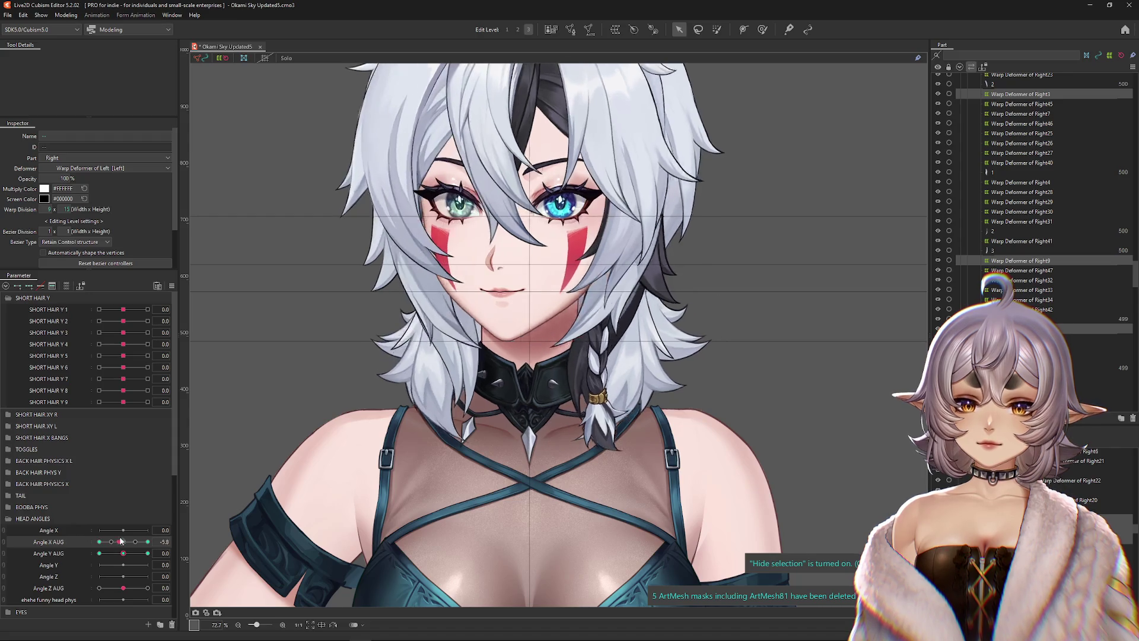
pyautogui.moveTo(151, 543); pyautogui.dragTo(123, 542)
pyautogui.click(123, 553)
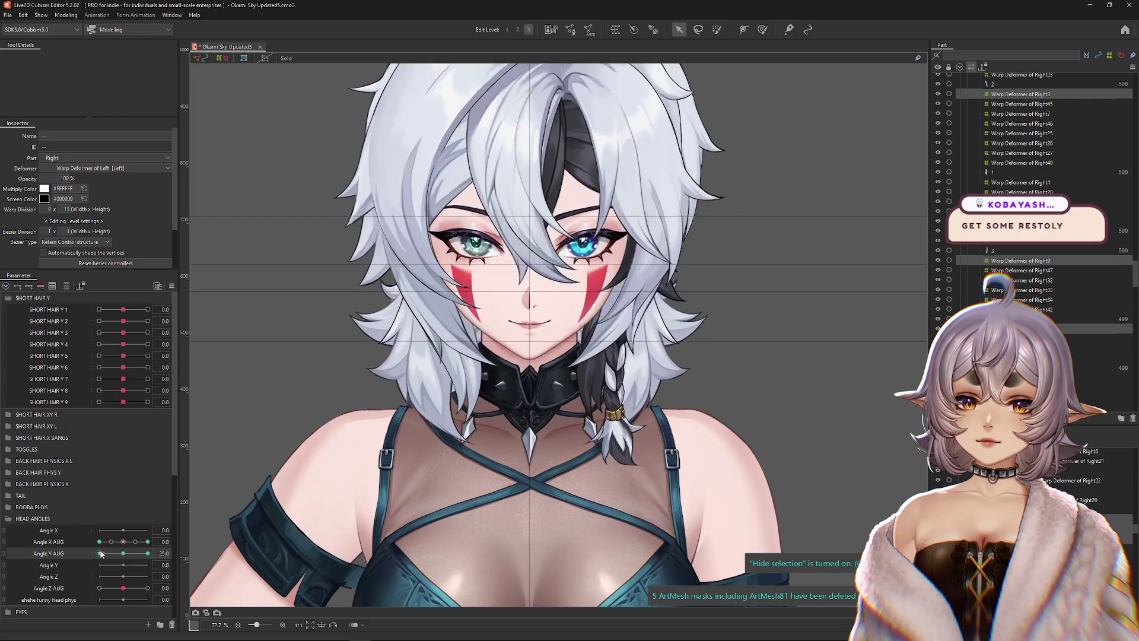
pyautogui.moveTo(123, 542)
pyautogui.mouseDown()
pyautogui.moveTo(150, 546)
pyautogui.moveTo(81, 547)
pyautogui.moveTo(151, 553)
pyautogui.mouseUp()
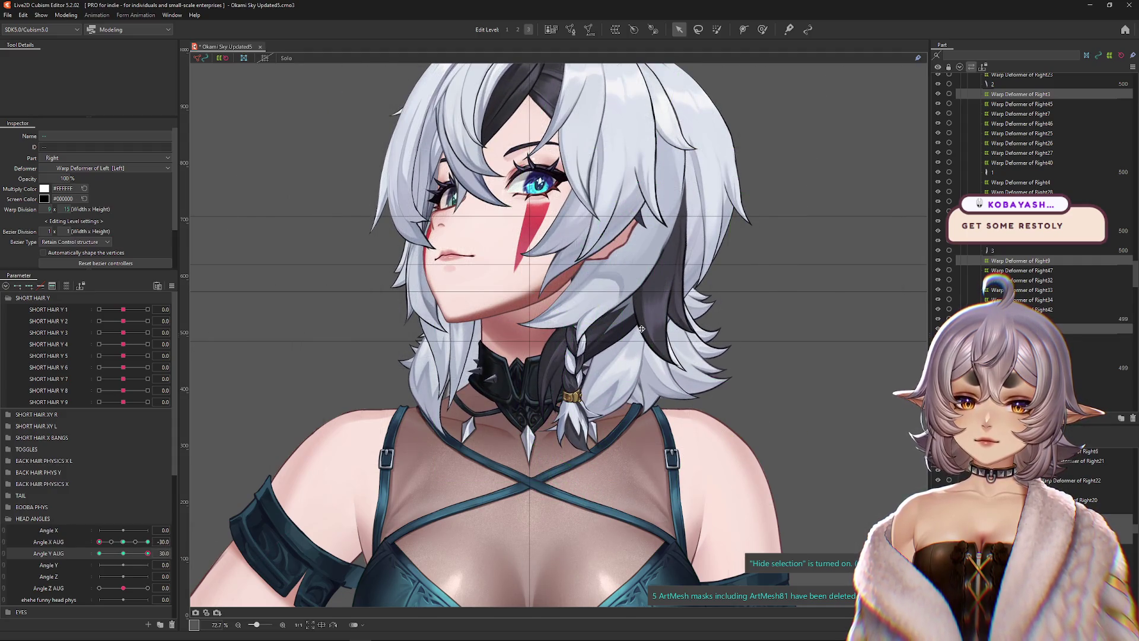
pyautogui.moveTo(136, 553)
pyautogui.mouseDown()
pyautogui.moveTo(152, 554)
pyautogui.moveTo(134, 556)
pyautogui.moveTo(759, 86)
pyautogui.mouseUp()
pyautogui.click(762, 29)
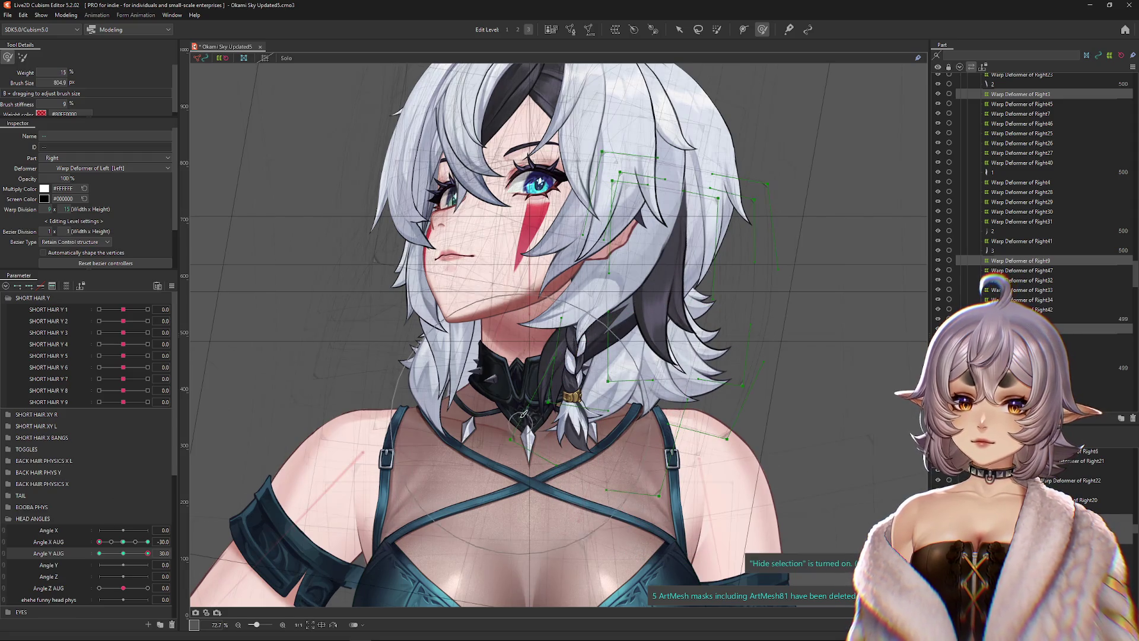
# - Tilt the head from Angle Y AUG -30 to 30, enlarge the brush to about 1156 px, and select the right-hair deformer
pyautogui.moveTo(147, 553); pyautogui.dragTo(88, 563)
pyautogui.moveTo(572, 356); pyautogui.dragTo(596, 356)
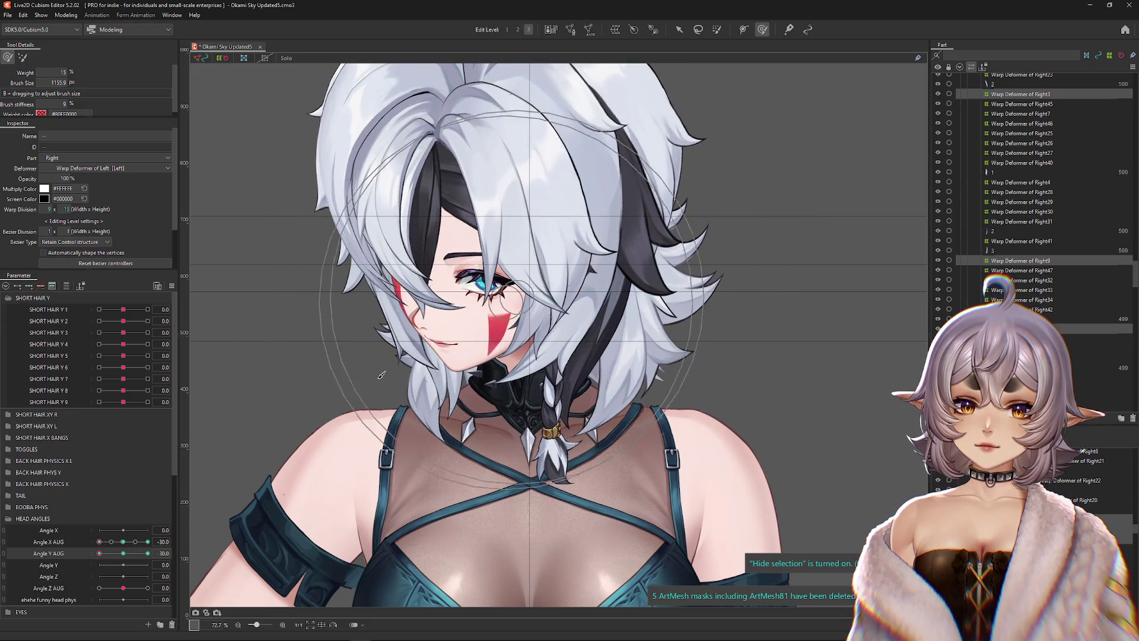
pyautogui.moveTo(130, 553); pyautogui.dragTo(166, 553)
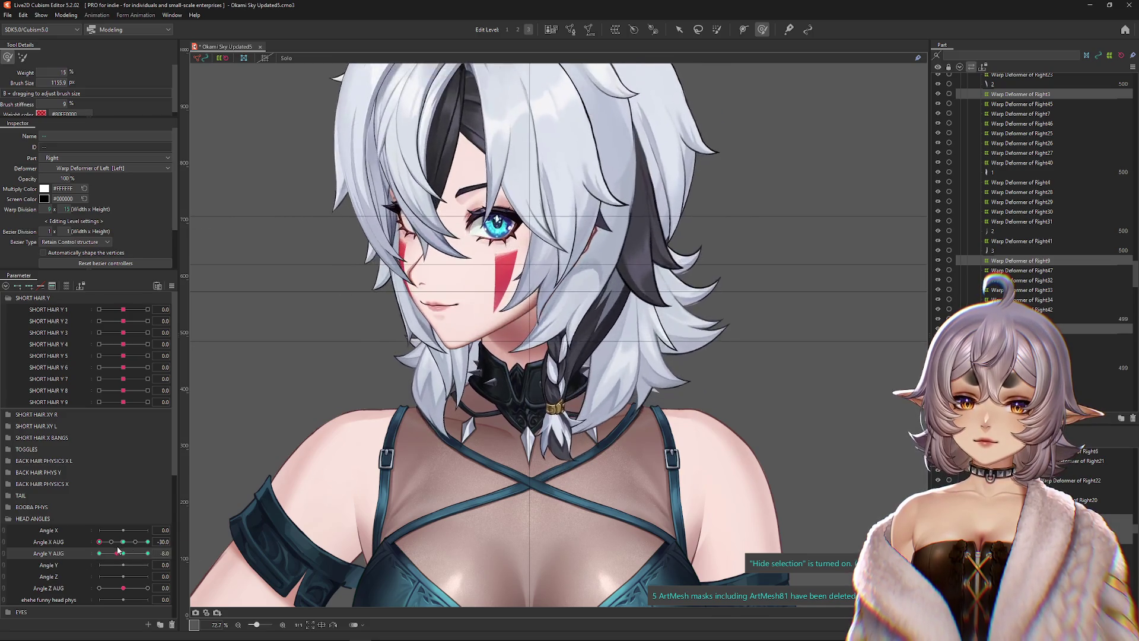
pyautogui.click(656, 326)
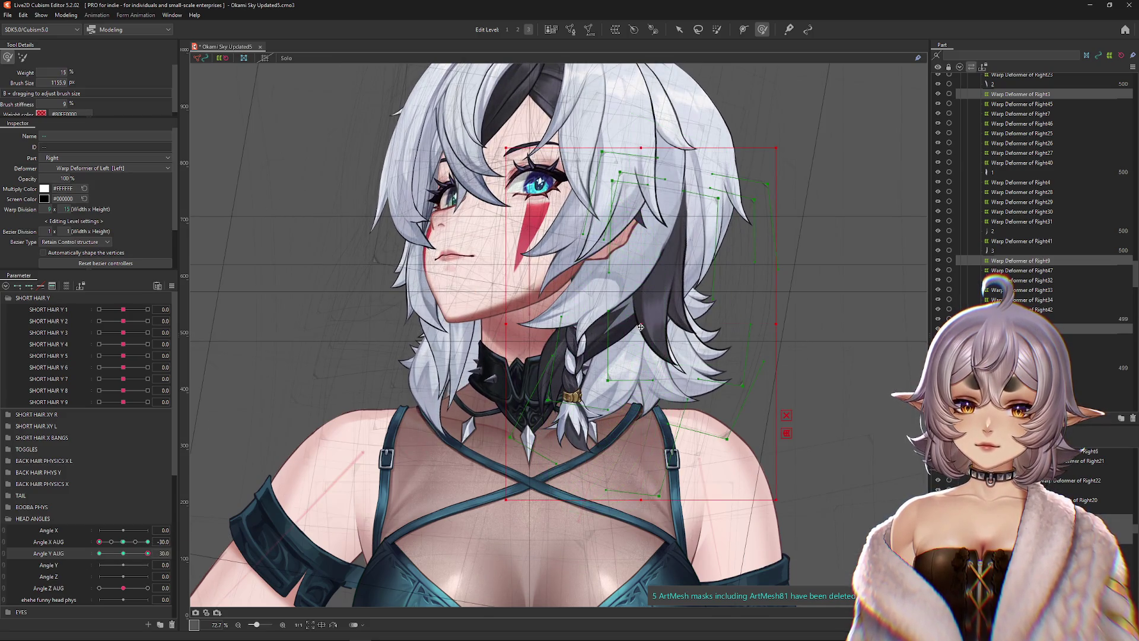
# - Shift the right-hair warp deformer left to fit the head, then hide the mesh and deformer outlines
pyautogui.hotkey('ctrl', 'h')
pyautogui.moveTo(105, 553)
pyautogui.mouseDown()
pyautogui.moveTo(116, 554)
pyautogui.moveTo(88, 561)
pyautogui.mouseUp()
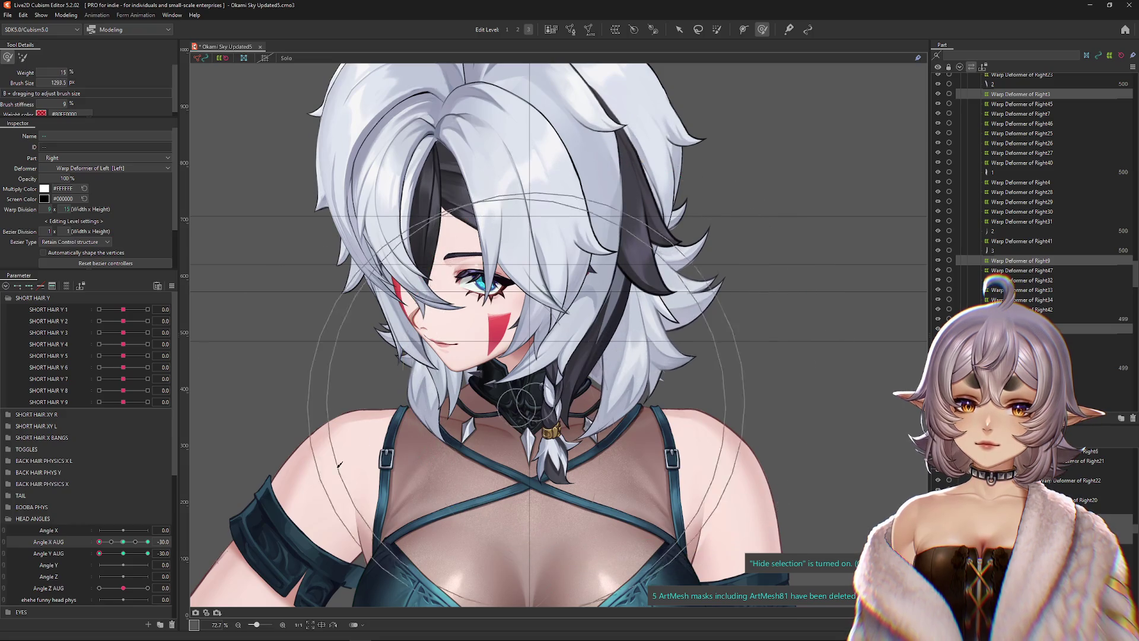
pyautogui.moveTo(99, 541)
pyautogui.mouseDown()
pyautogui.moveTo(148, 541)
pyautogui.moveTo(93, 554)
pyautogui.mouseUp()
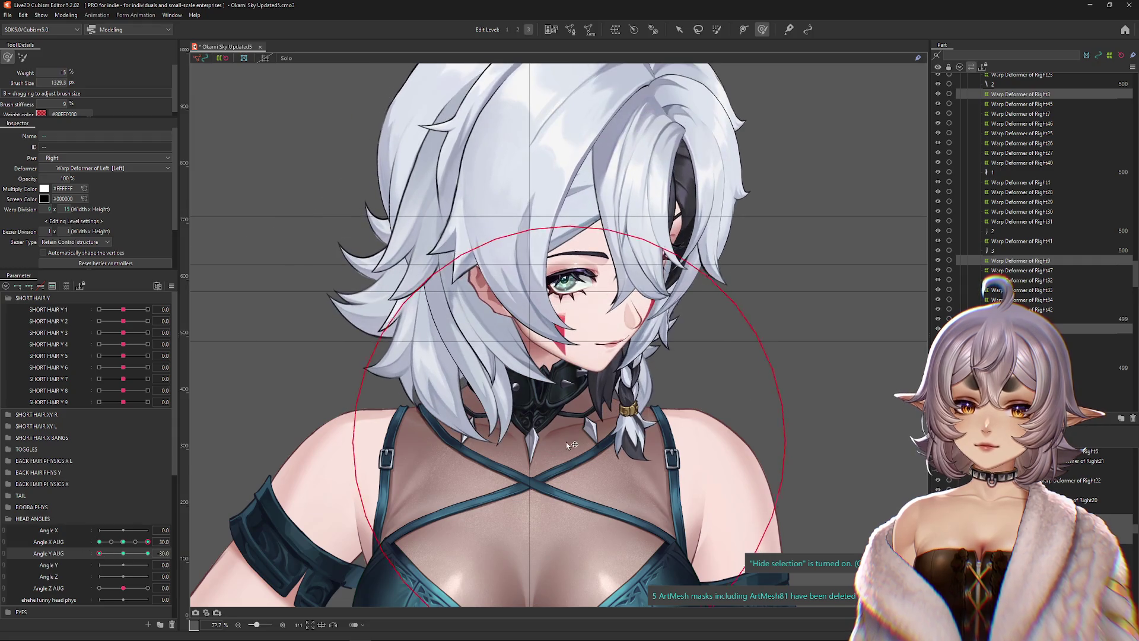
pyautogui.hotkey('ctrl', 'h')
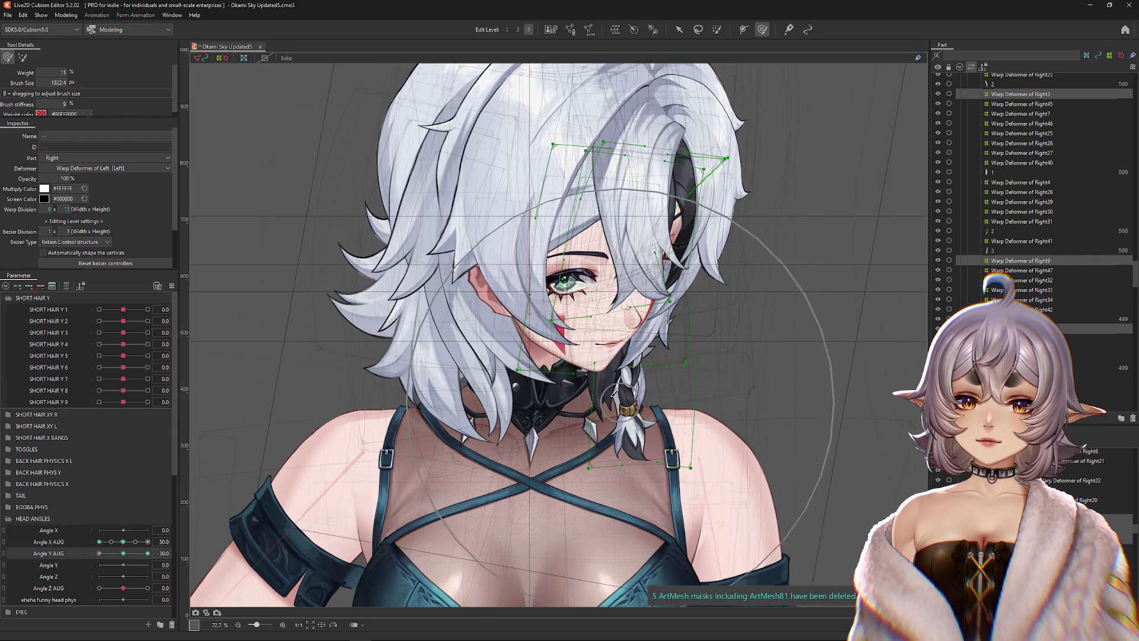
pyautogui.hotkey('ctrl', 'h')
pyautogui.hotkey('ctrl', 'h')
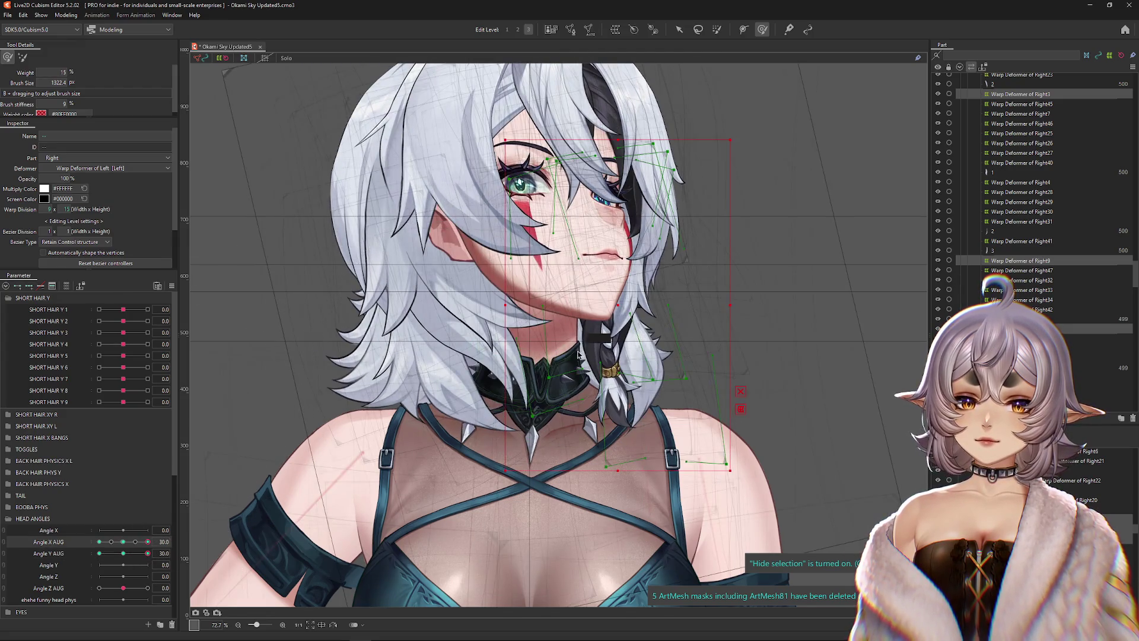
pyautogui.moveTo(614, 307); pyautogui.dragTo(600, 305)
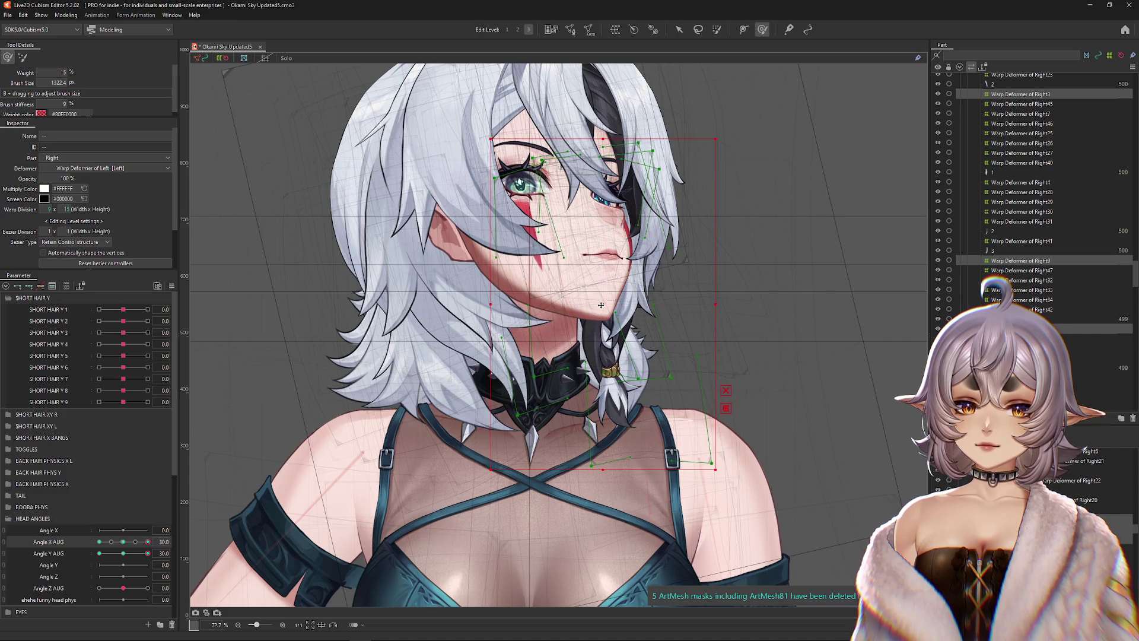
pyautogui.hotkey('ctrl', 'h')
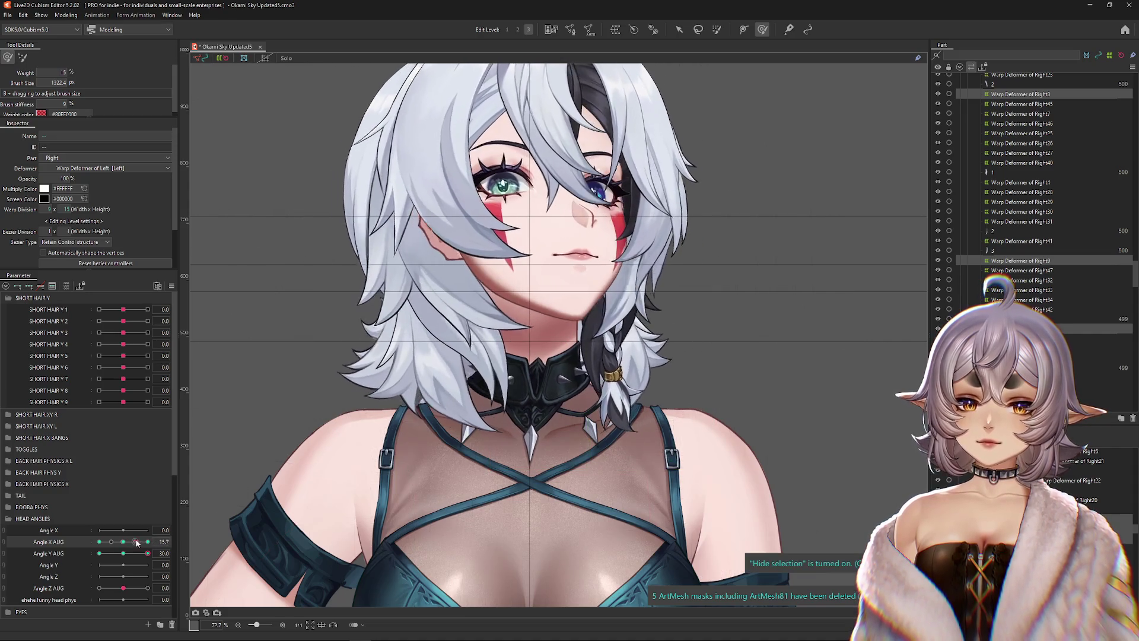
# - Sweep the head between Angle X AUG -30 and 30 and tilt it up and down to check the hair
pyautogui.moveTo(102, 543)
pyautogui.mouseDown()
pyautogui.moveTo(160, 531)
pyautogui.moveTo(103, 553)
pyautogui.moveTo(123, 553)
pyautogui.moveTo(123, 542)
pyautogui.moveTo(99, 542)
pyautogui.mouseUp()
pyautogui.moveTo(123, 564)
pyautogui.mouseDown()
pyautogui.moveTo(147, 553)
pyautogui.moveTo(124, 541)
pyautogui.moveTo(155, 542)
pyautogui.moveTo(99, 542)
pyautogui.moveTo(99, 553)
pyautogui.mouseUp()
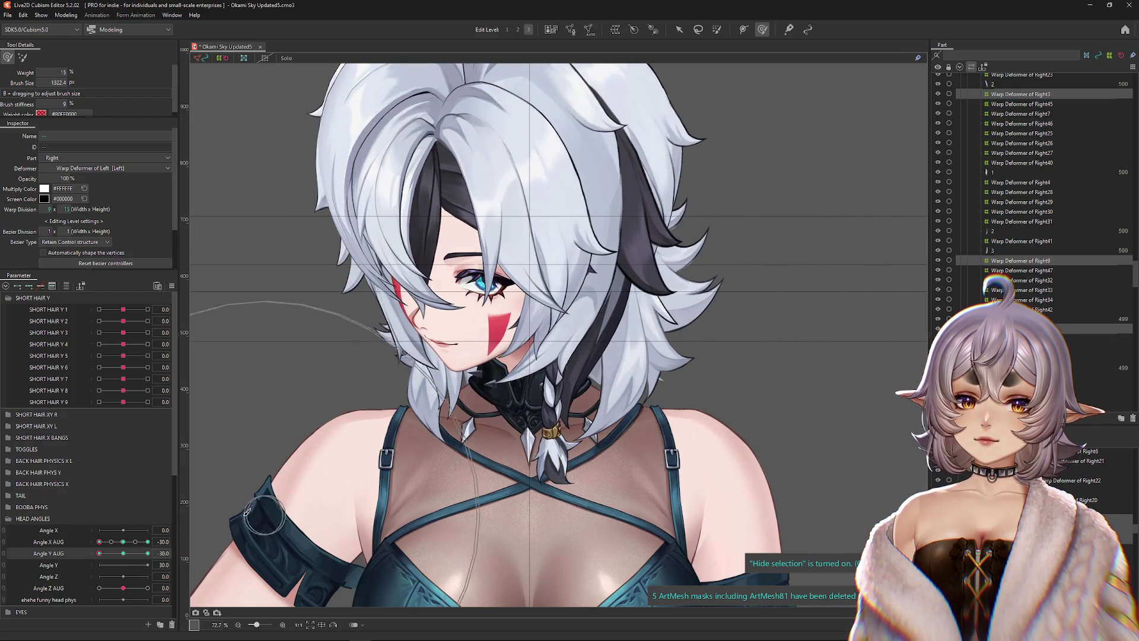
pyautogui.moveTo(123, 549); pyautogui.dragTo(76, 548)
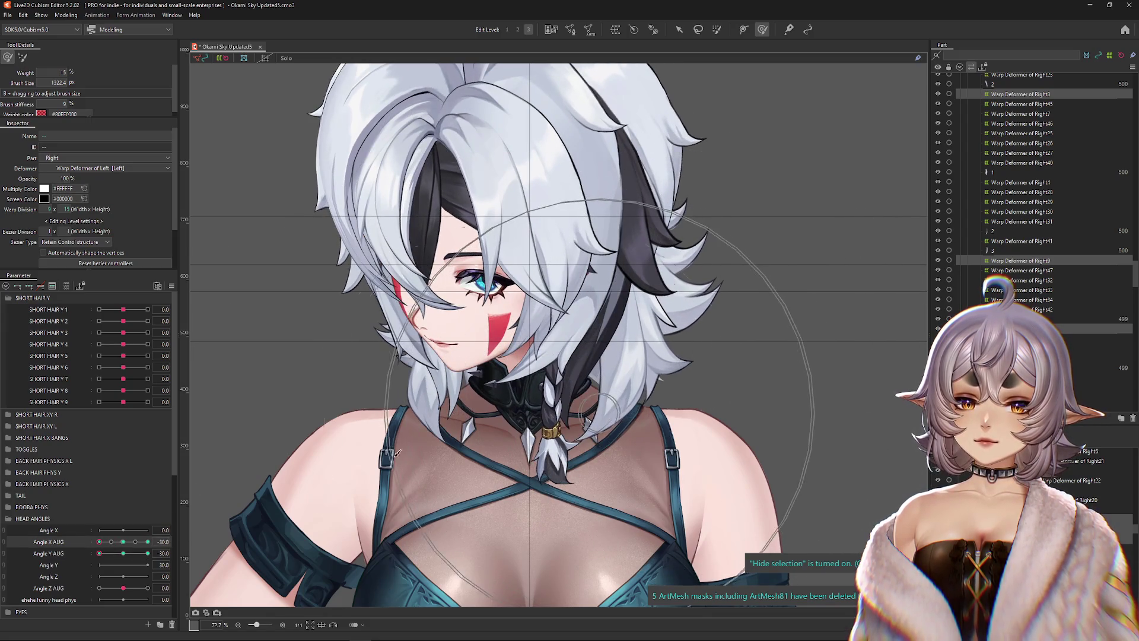
pyautogui.moveTo(99, 542)
pyautogui.mouseDown()
pyautogui.moveTo(171, 534)
pyautogui.moveTo(69, 530)
pyautogui.moveTo(149, 530)
pyautogui.moveTo(119, 552)
pyautogui.moveTo(153, 538)
pyautogui.mouseUp()
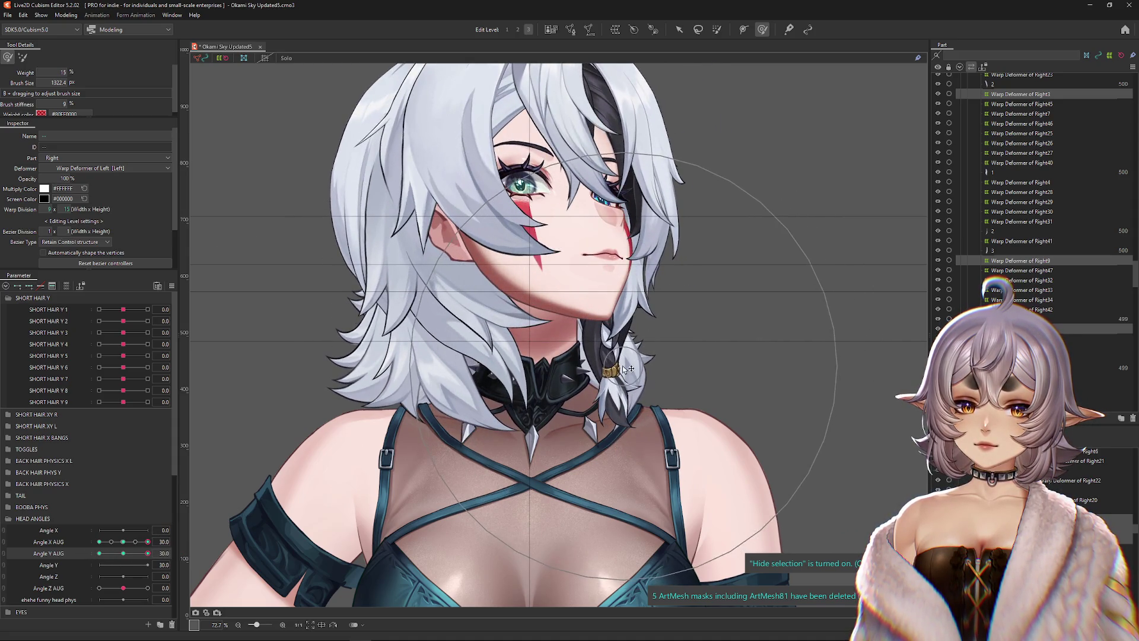
pyautogui.moveTo(125, 553); pyautogui.dragTo(99, 554)
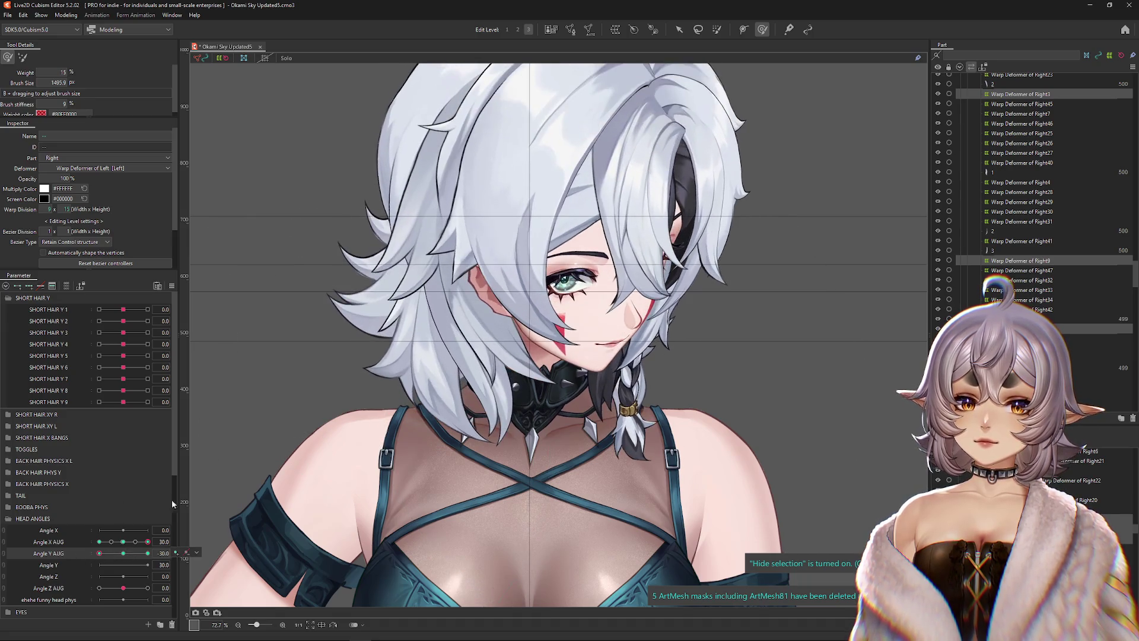
pyautogui.click(67, 16)
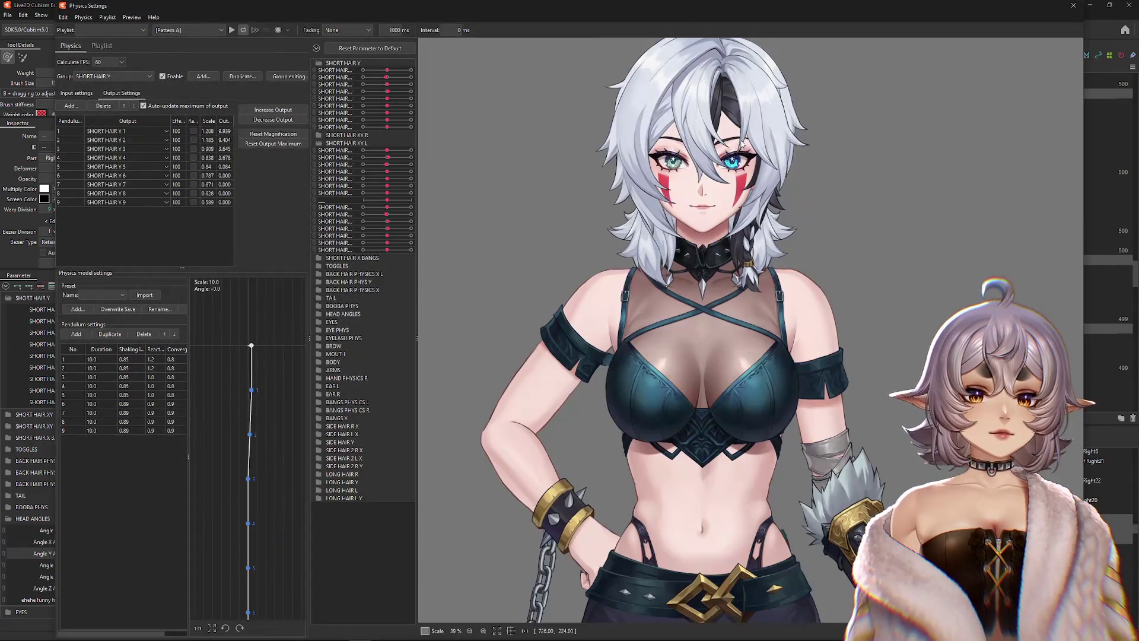
# - Drag the preview model up, left and right so the SHORT HAIR Y strands swing
pyautogui.moveTo(626, 262)
pyautogui.mouseDown()
pyautogui.moveTo(692, 263)
pyautogui.moveTo(742, 201)
pyautogui.mouseUp()
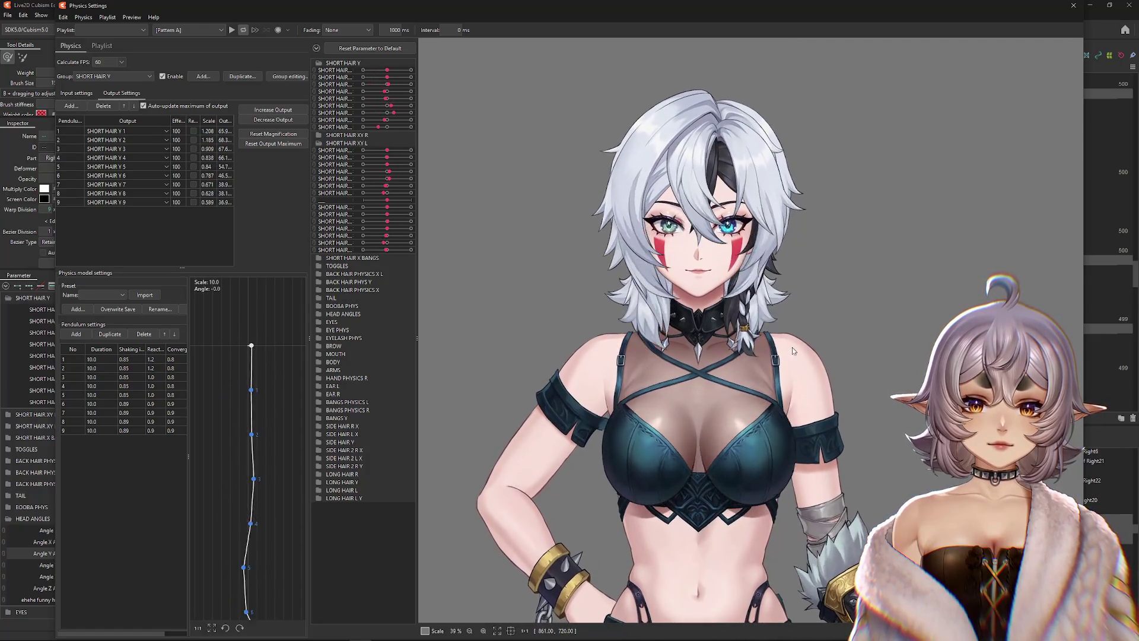
pyautogui.scroll(2, 716, 273)
pyautogui.moveTo(731, 589)
pyautogui.mouseDown()
pyautogui.moveTo(738, 3)
pyautogui.moveTo(748, 226)
pyautogui.moveTo(943, 332)
pyautogui.moveTo(957, 381)
pyautogui.mouseUp()
pyautogui.moveTo(916, 478)
pyautogui.mouseDown()
pyautogui.moveTo(801, 439)
pyautogui.moveTo(579, 393)
pyautogui.moveTo(734, 368)
pyautogui.moveTo(755, 222)
pyautogui.moveTo(869, 352)
pyautogui.mouseUp()
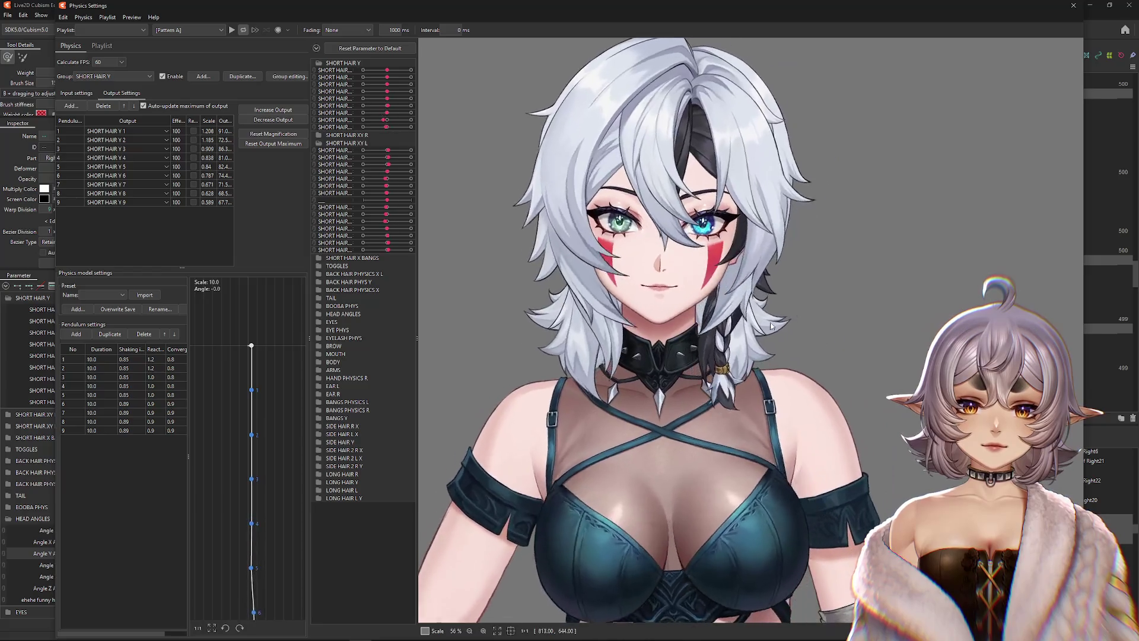
pyautogui.click(318, 48)
# - Check the selected physics group and close the output parameter list without changes
pyautogui.click(113, 76)
pyautogui.click(113, 76)
pyautogui.click(76, 107)
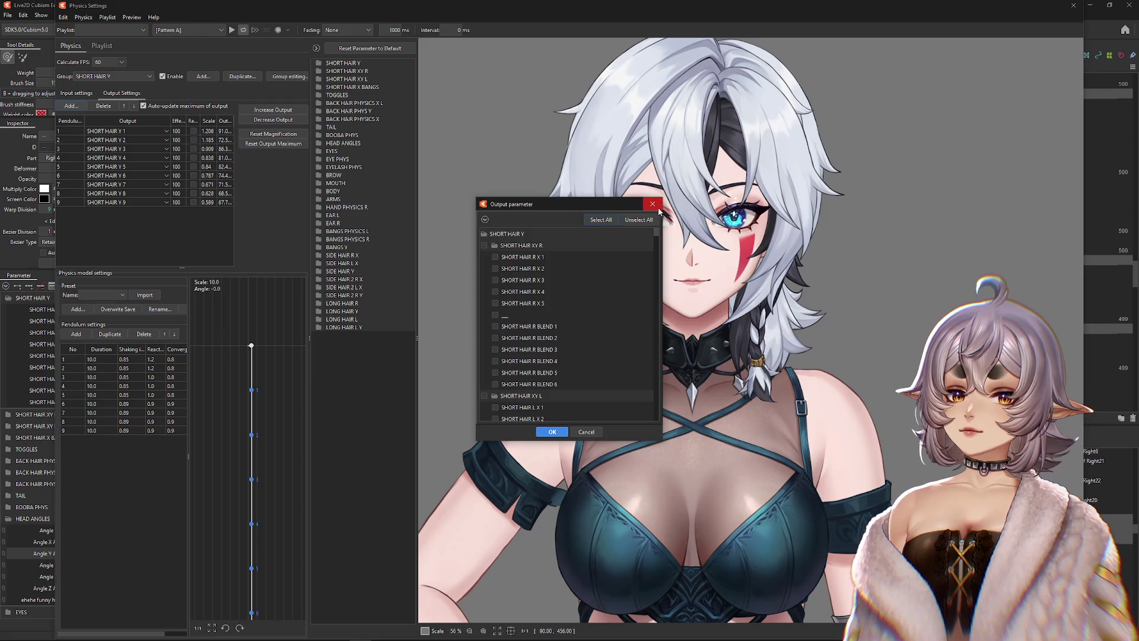
pyautogui.click(653, 204)
# - Add Mouth Open as a SHORT HAIR Y physics input and test it by opening the mouth
pyautogui.click(80, 95)
pyautogui.click(224, 106)
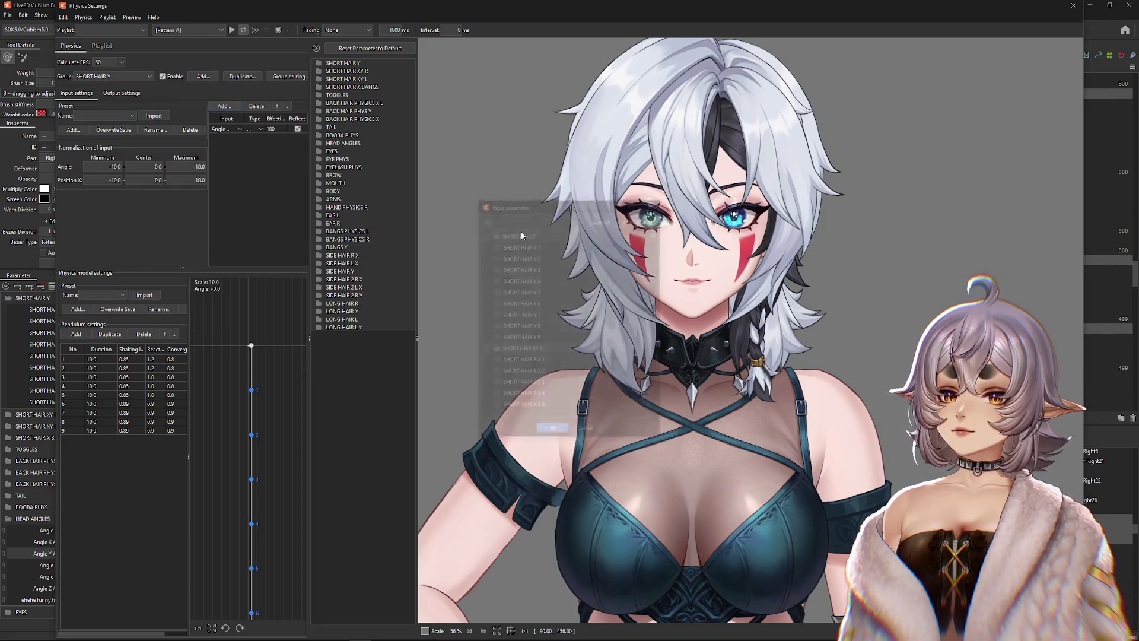
pyautogui.scroll(-1, 516, 409)
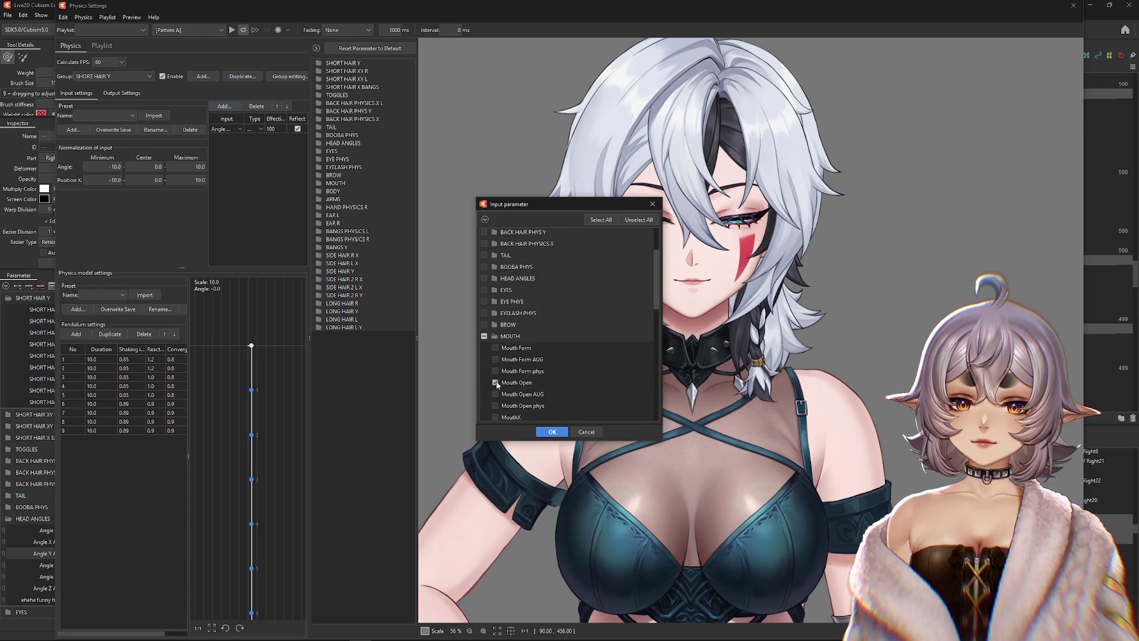
pyautogui.click(549, 433)
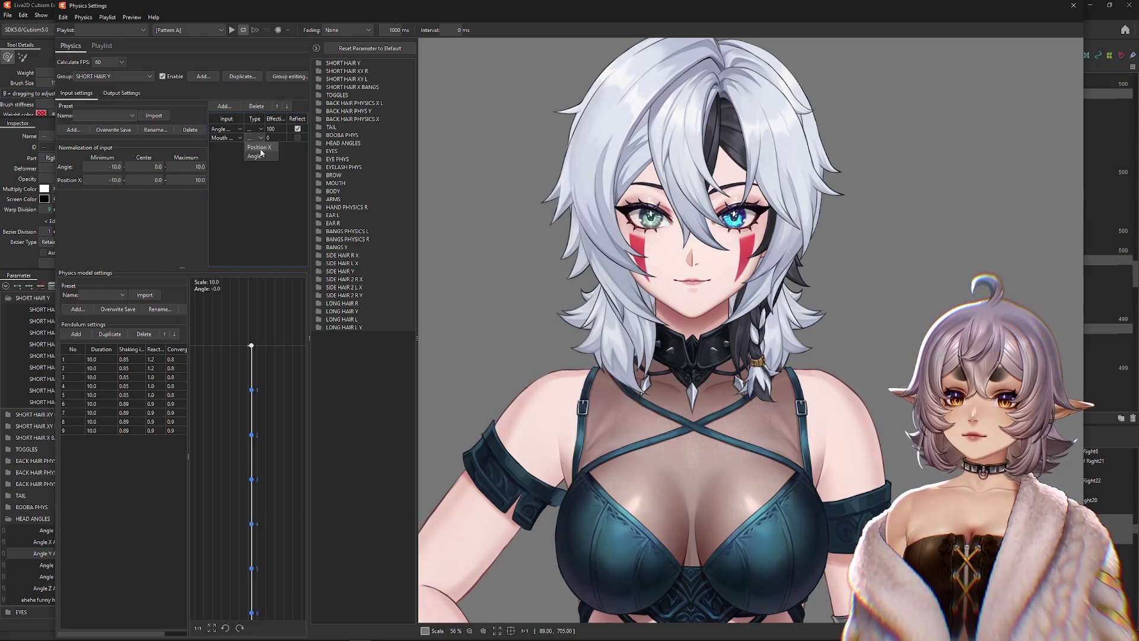
pyautogui.click(321, 185)
pyautogui.moveTo(377, 215)
pyautogui.mouseDown()
pyautogui.moveTo(391, 220)
pyautogui.moveTo(372, 228)
pyautogui.mouseUp()
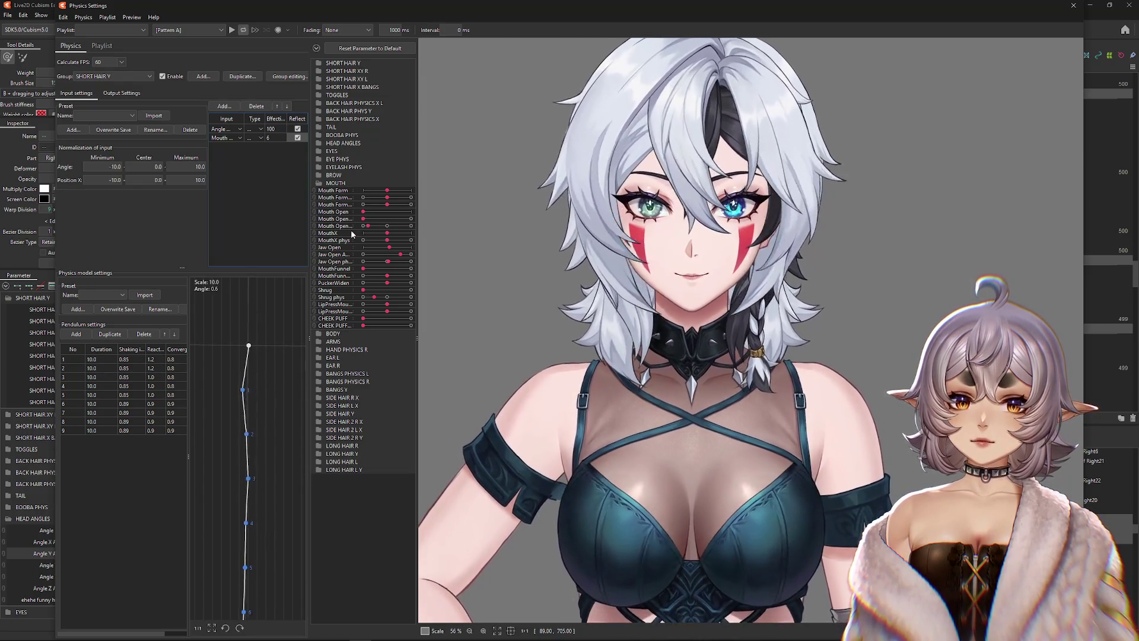
# - Set the Mouth input's effectiveness to 8, then zoom in on the hair output settings
pyautogui.press('BackSpace')
pyautogui.write('8')
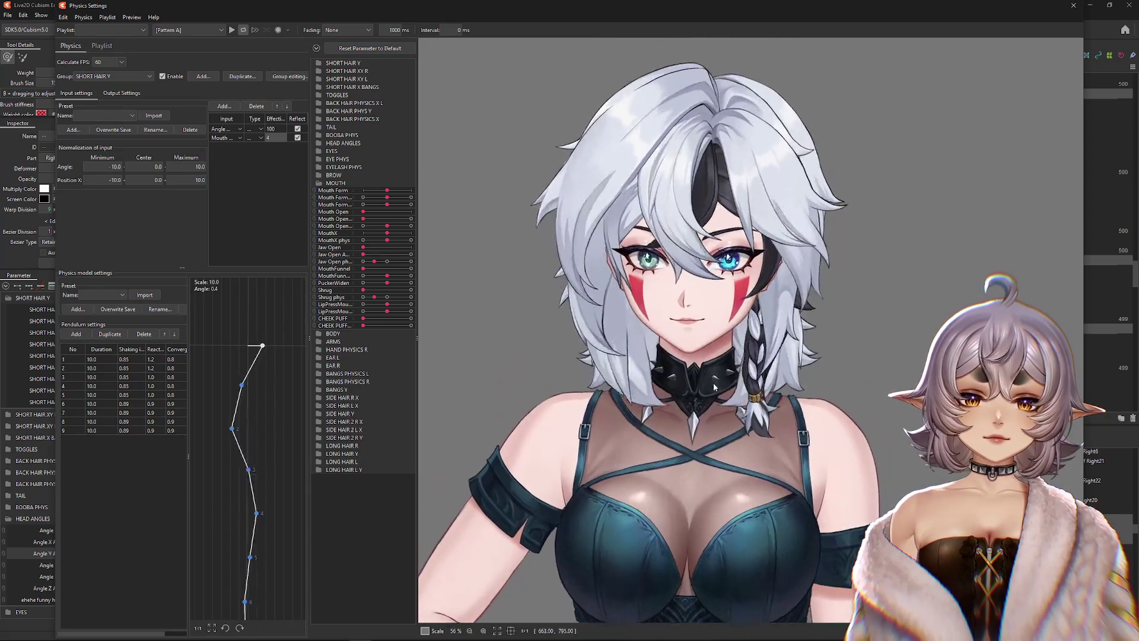
pyautogui.click(117, 95)
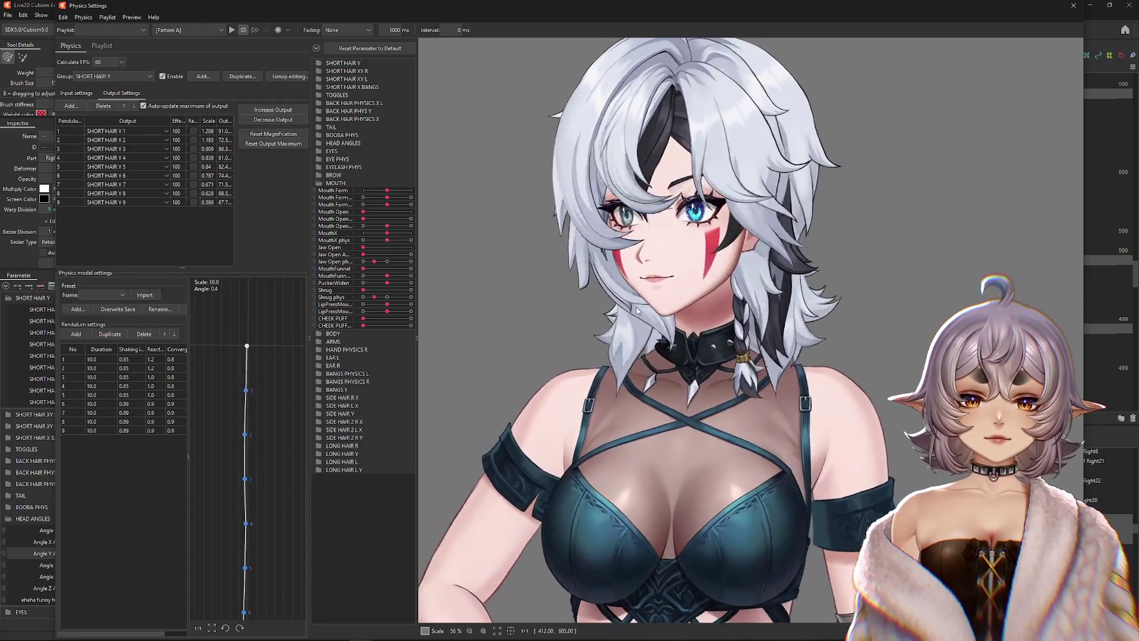
pyautogui.scroll(3, 749, 375)
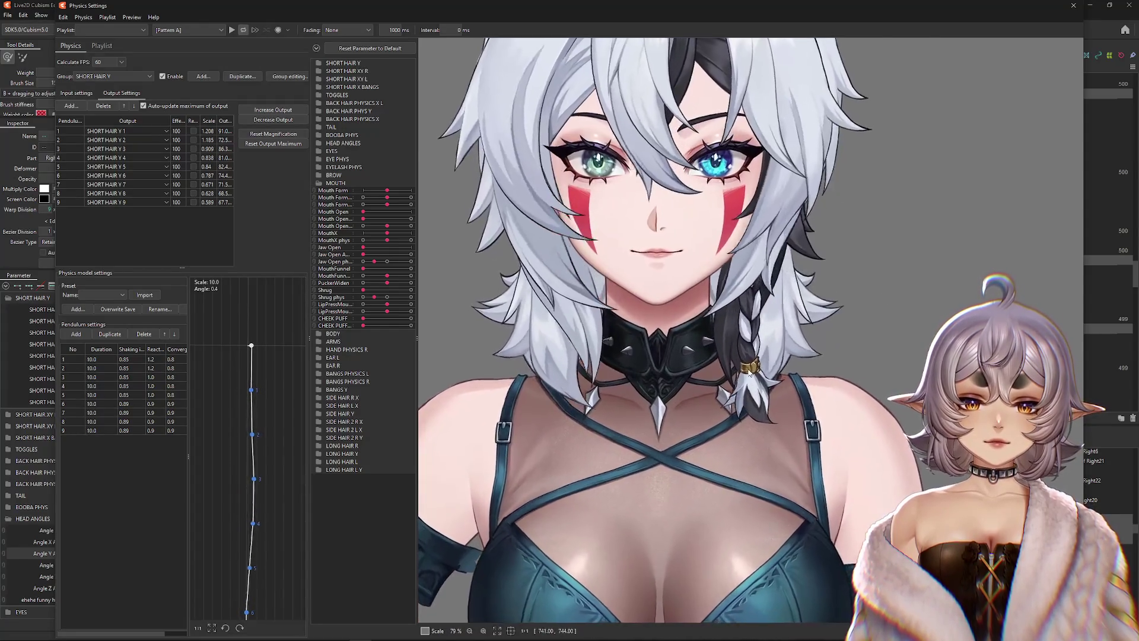
pyautogui.scroll(3, 745, 356)
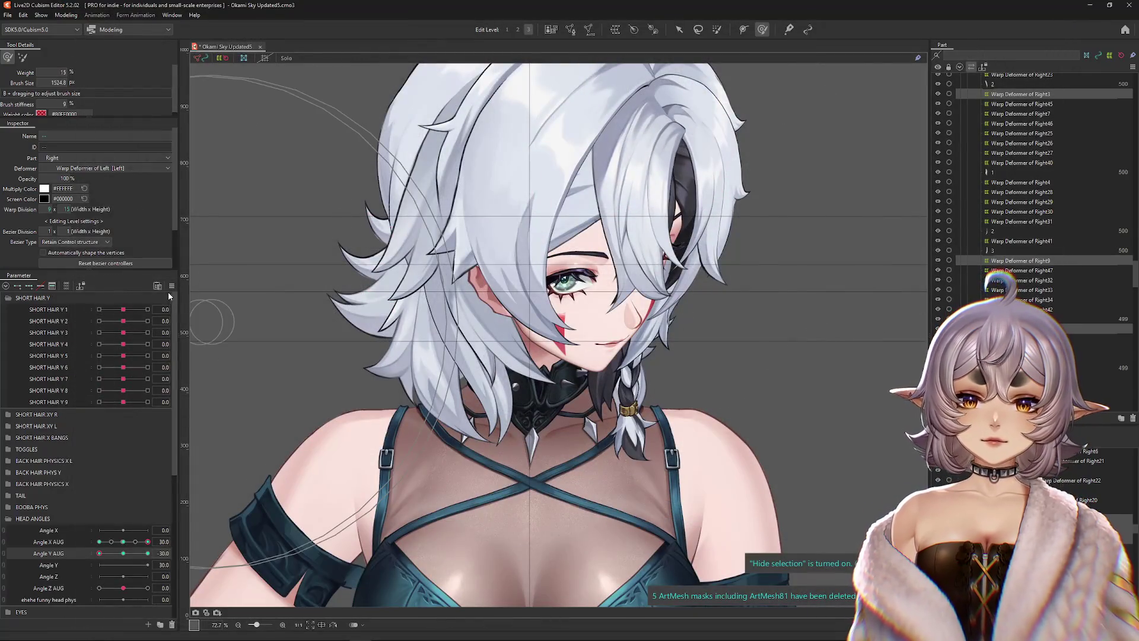
# - Reset the head angle parameters to default and reopen Modeling > Physics Settings
pyautogui.click(171, 286)
pyautogui.click(241, 287)
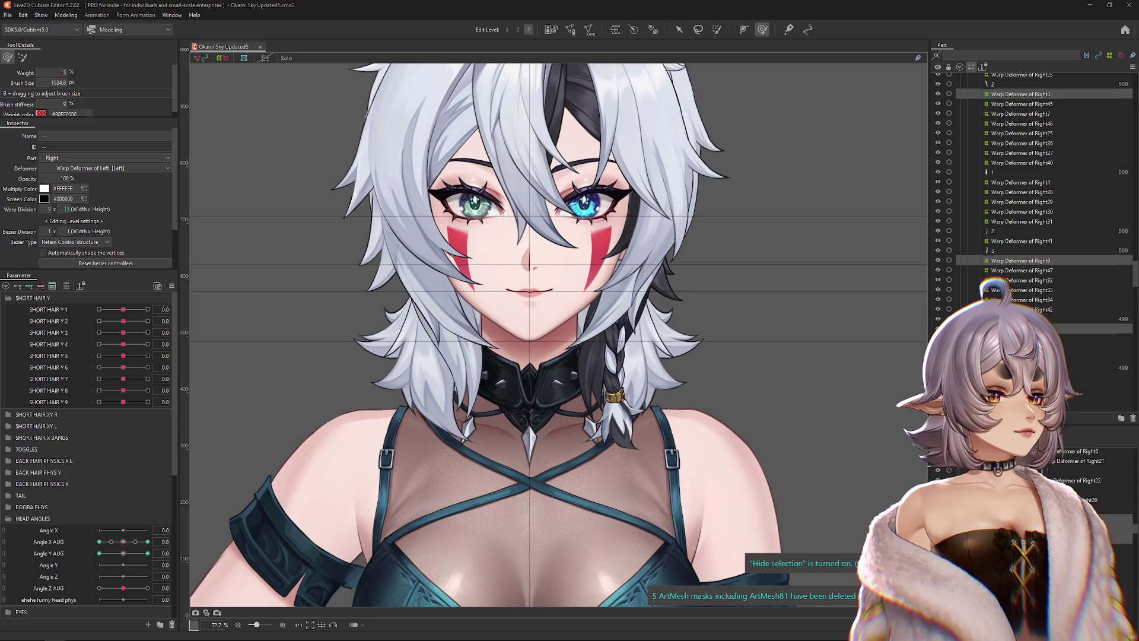
pyautogui.click(66, 15)
pyautogui.click(93, 213)
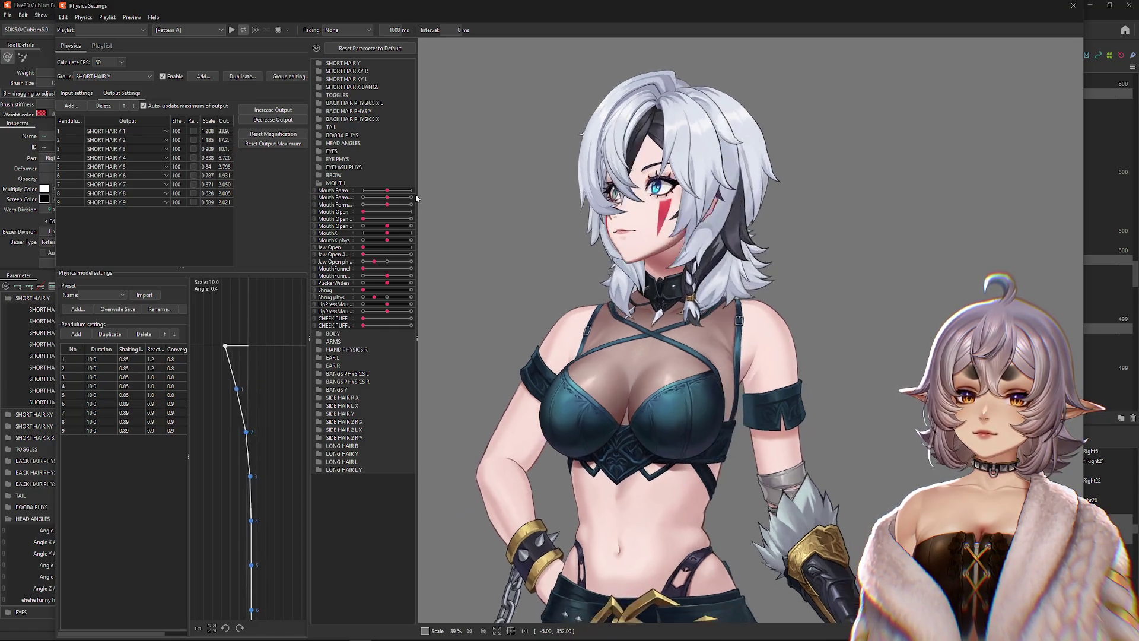
# - Widen the physics model preview, open the live avatar's options, and close Physics Settings
pyautogui.moveTo(416, 191); pyautogui.dragTo(388, 191)
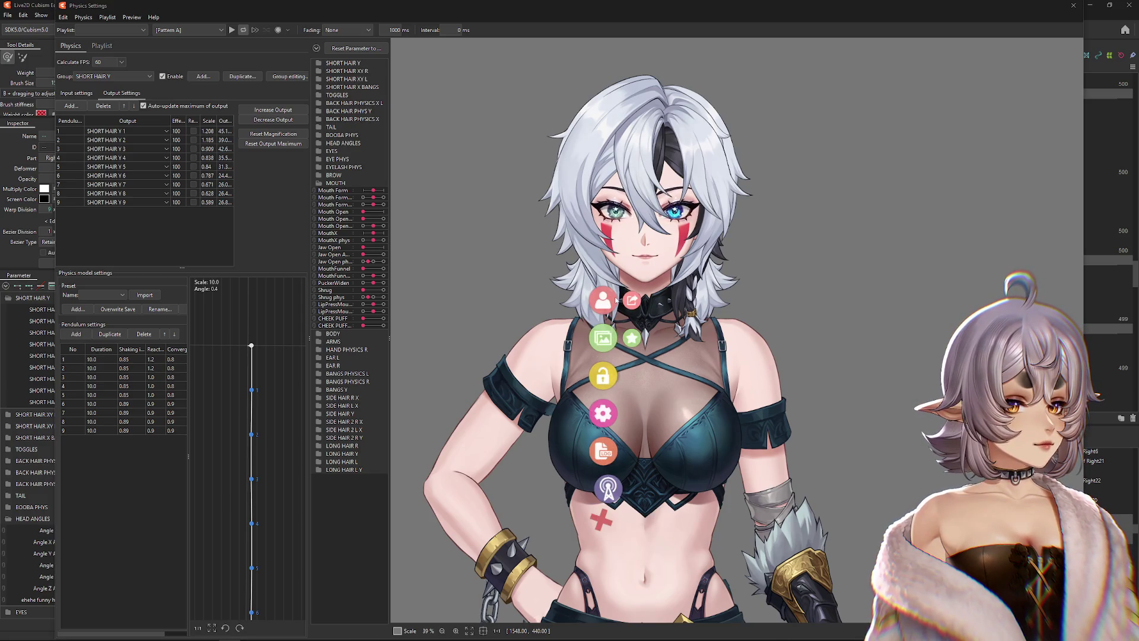
pyautogui.click(616, 300)
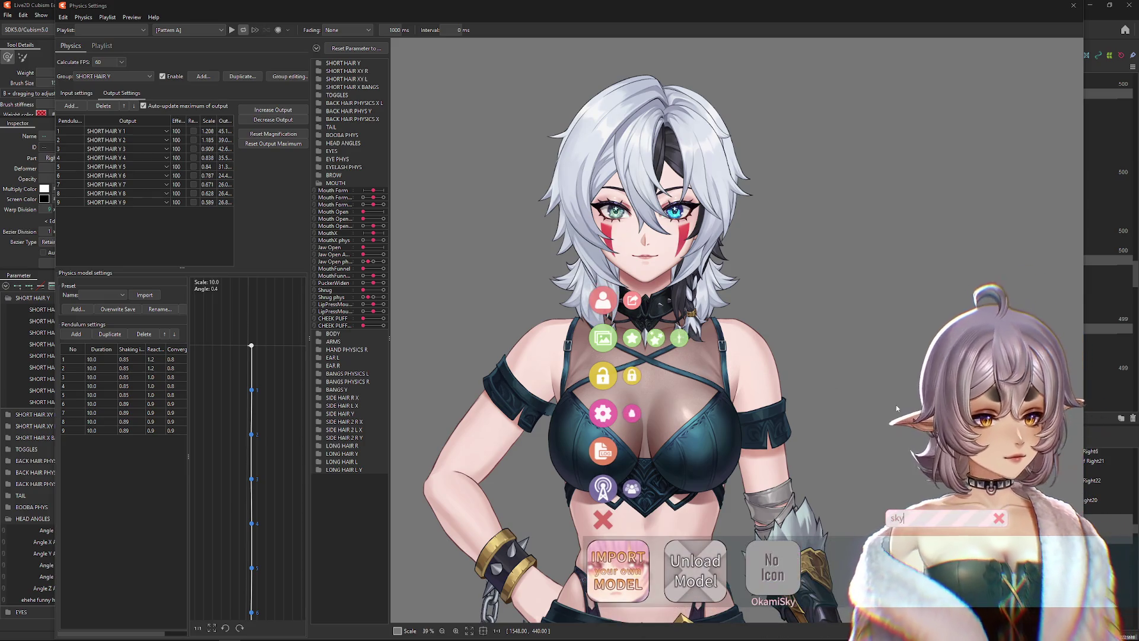
pyautogui.click(1072, 6)
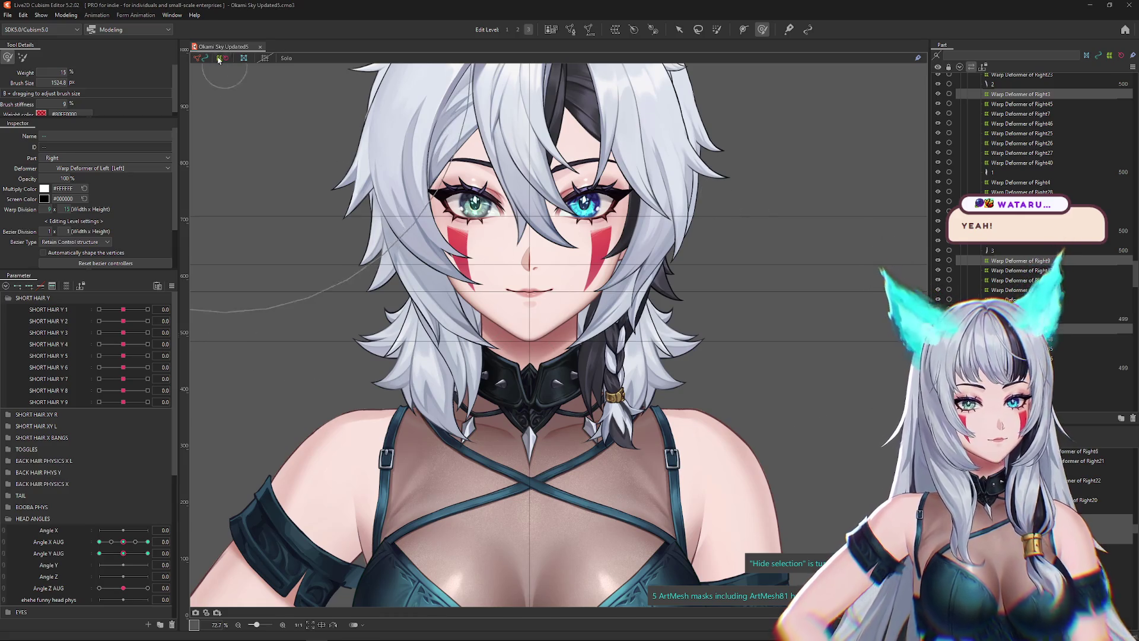
# - Reopen Physics Settings from the Modeling menu, widening and zooming the preview onto the model's face
pyautogui.click(65, 15)
pyautogui.click(84, 213)
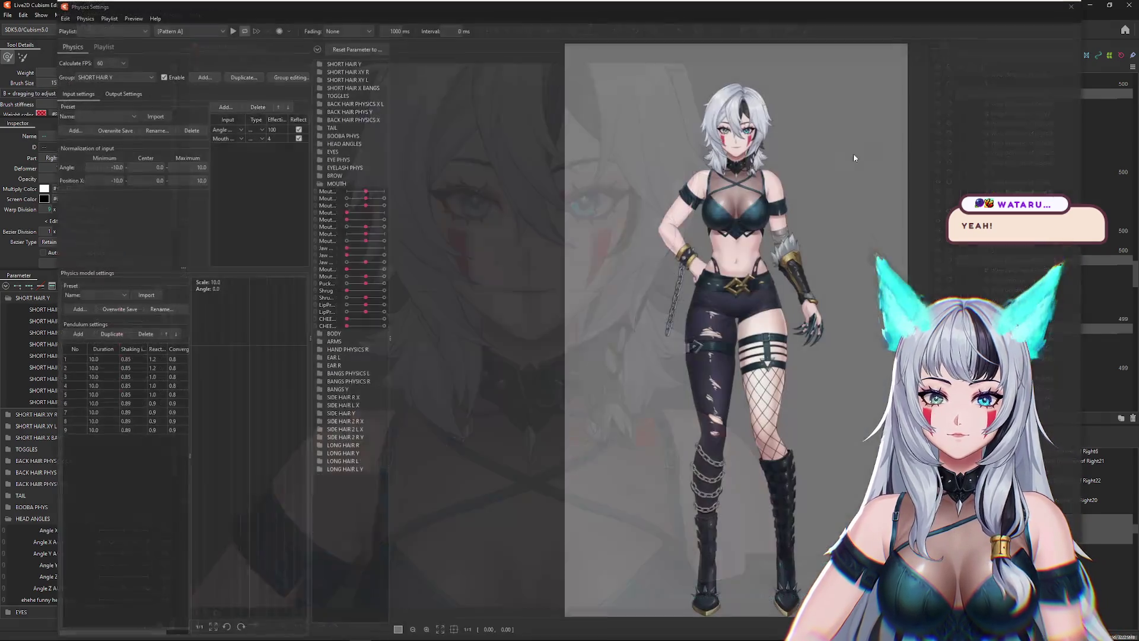
pyautogui.scroll(4, 926, 224)
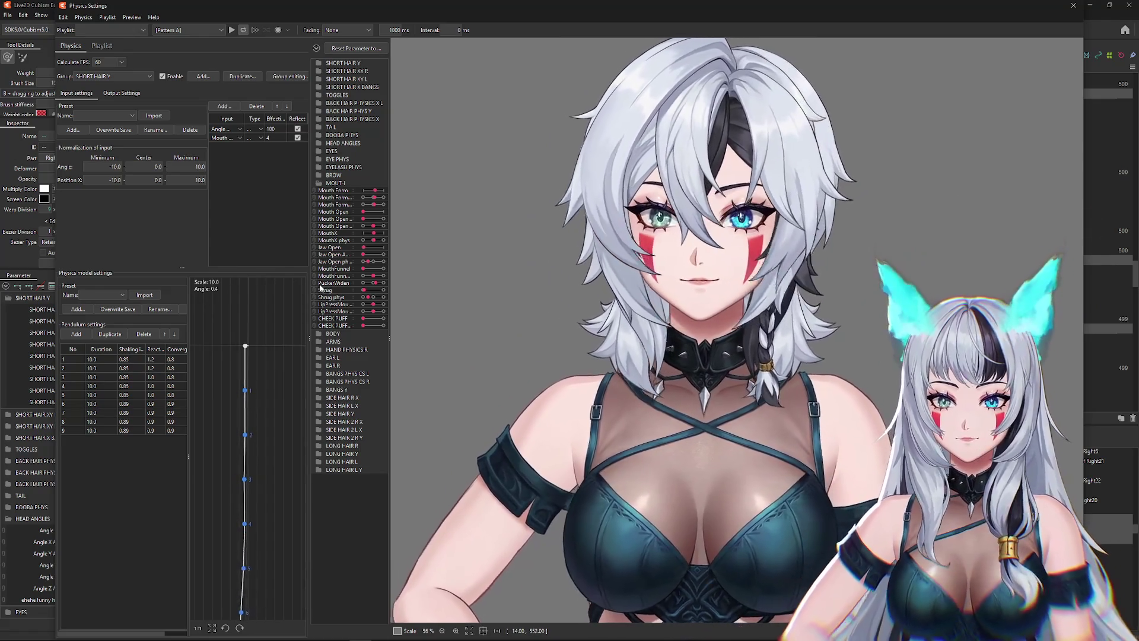
pyautogui.moveTo(308, 286); pyautogui.dragTo(283, 286)
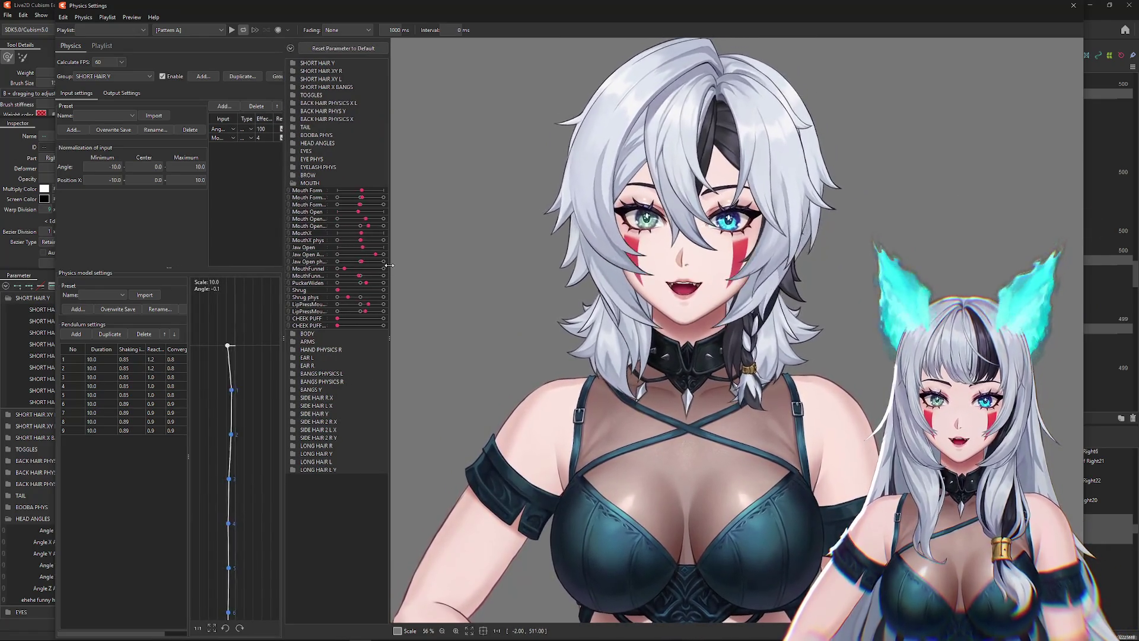
pyautogui.moveTo(390, 264); pyautogui.dragTo(363, 265)
pyautogui.scroll(3, 590, 254)
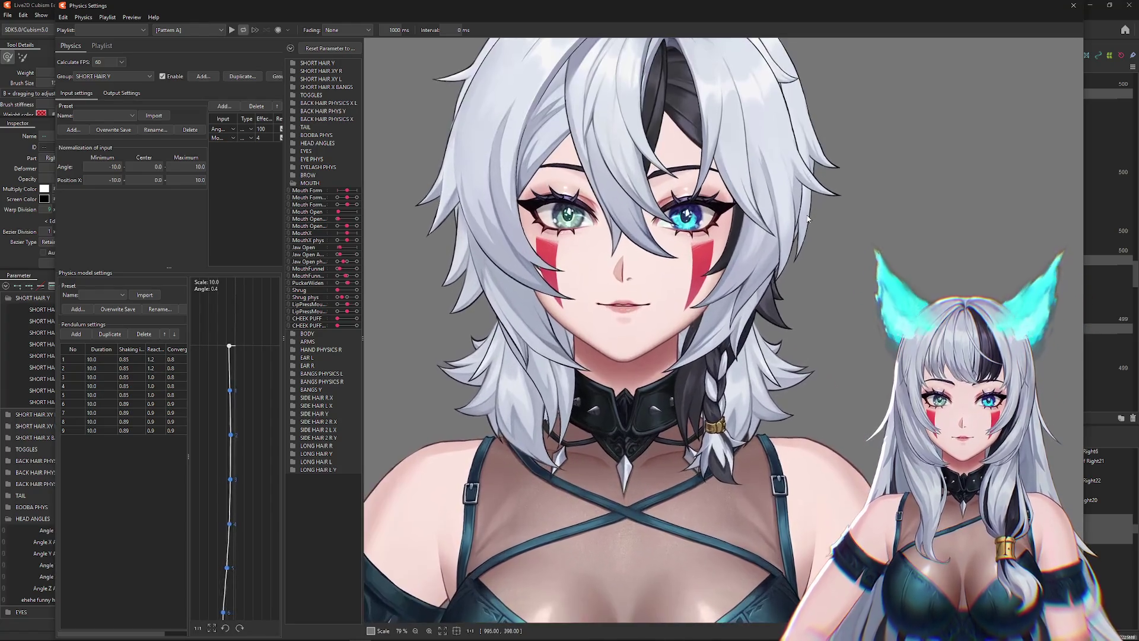